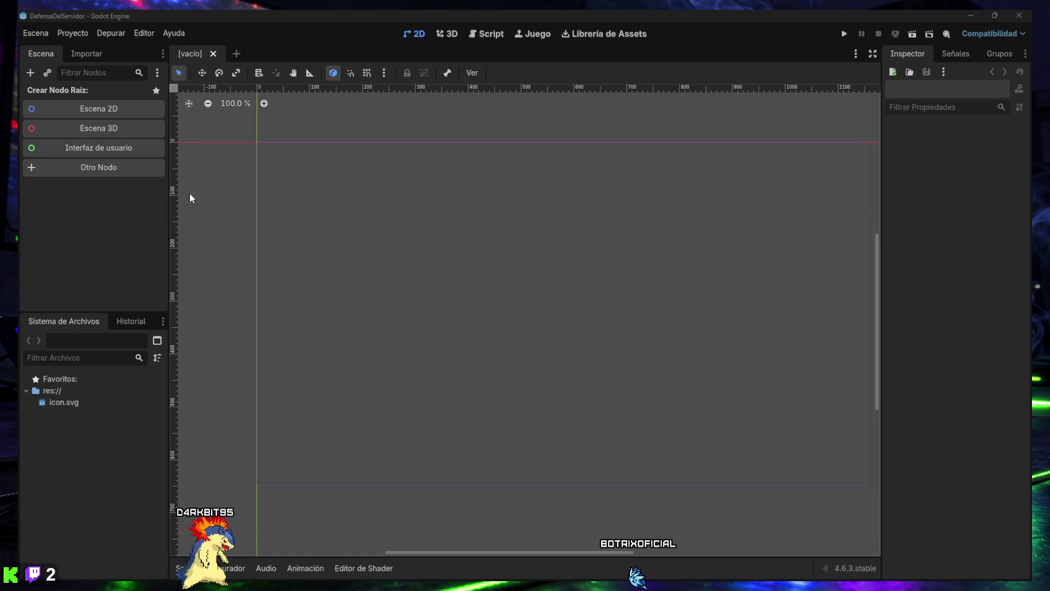
Create a Control ('Interfaz de usuario') root node for the new scene.
click(92, 151)
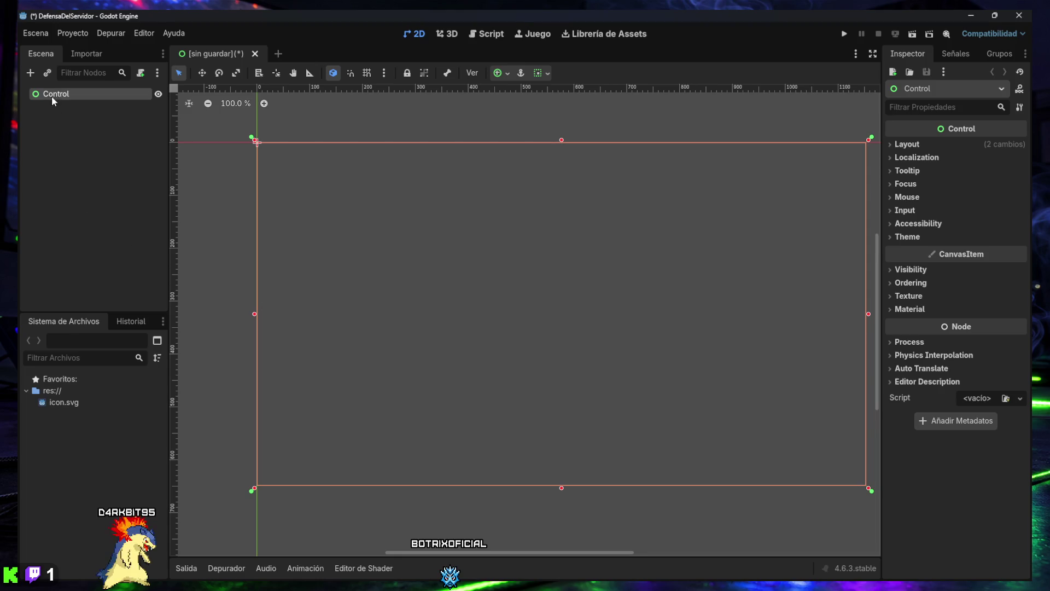
right_click(48, 53)
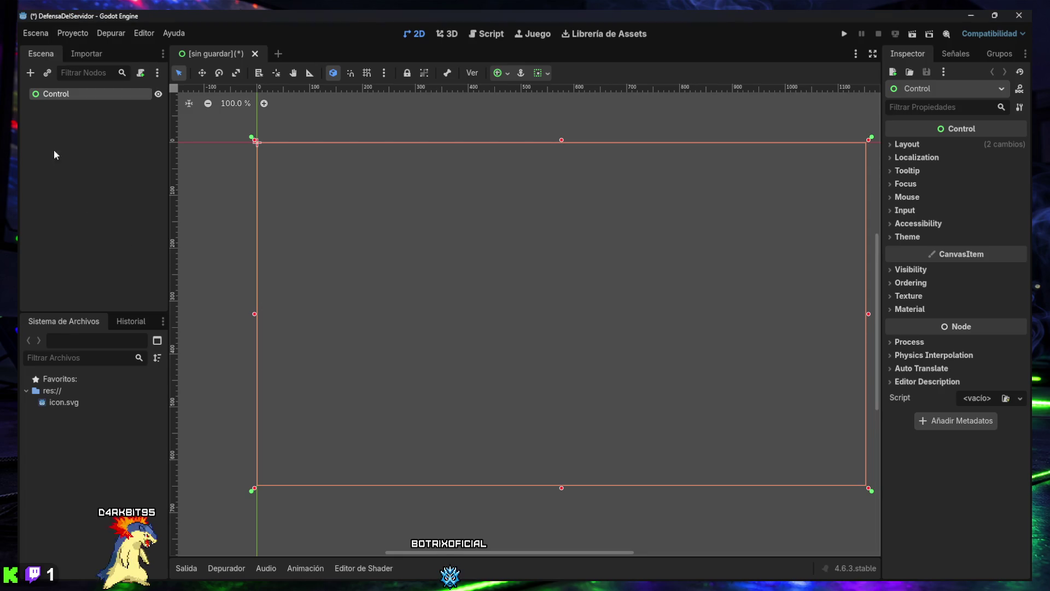
click(35, 34)
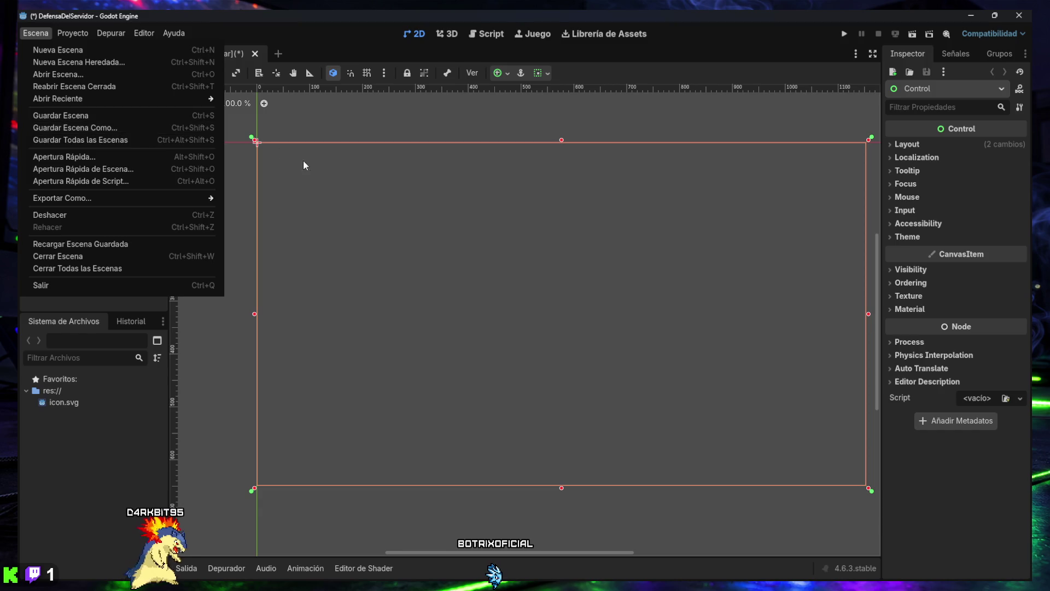
Save the Control-rooted scene as main.tscn in res://.
click(269, 175)
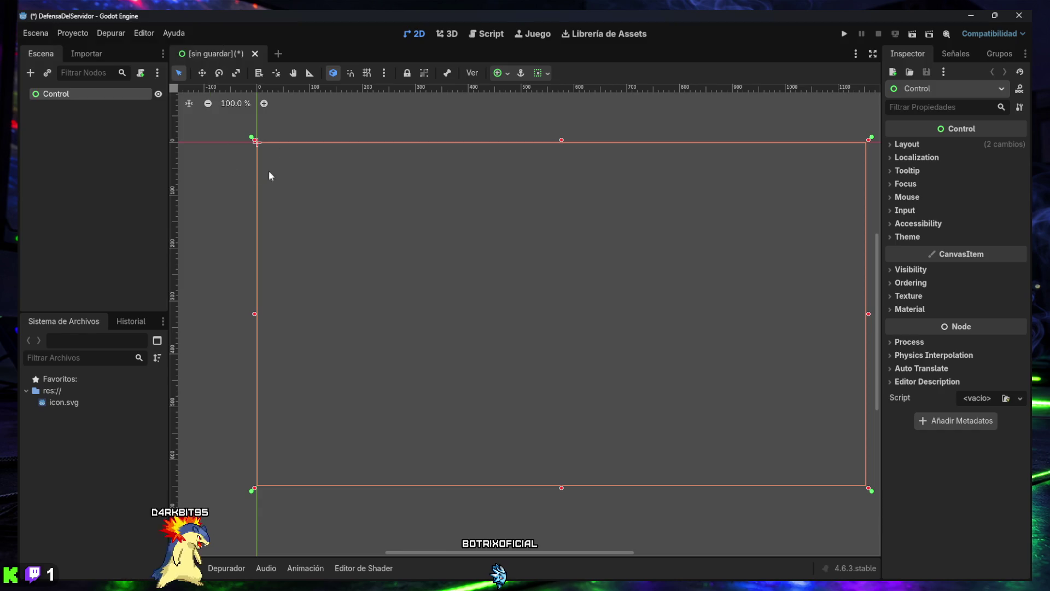
click(58, 96)
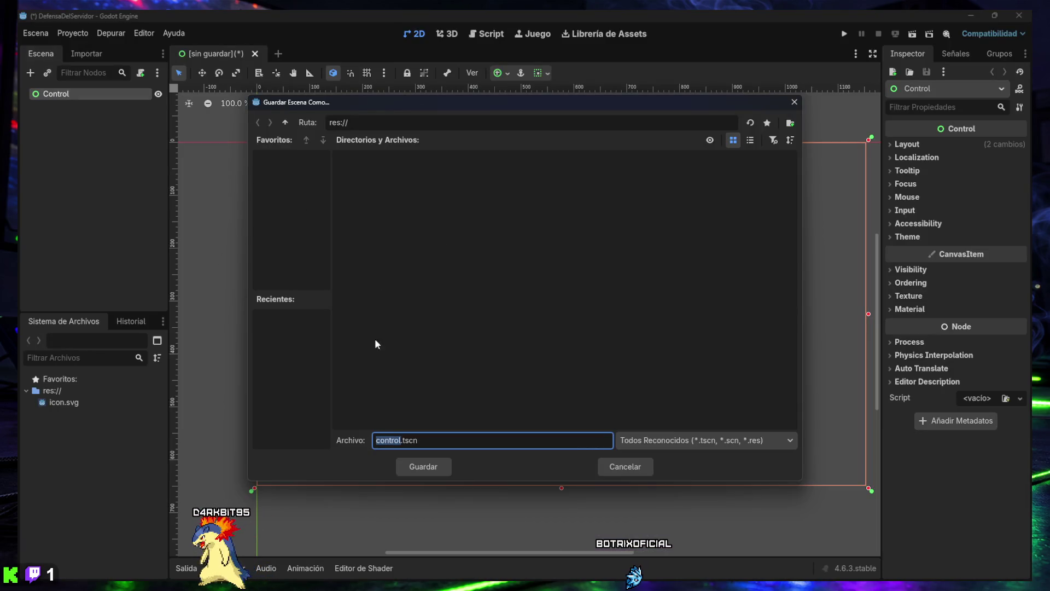
click(384, 450)
text(main)
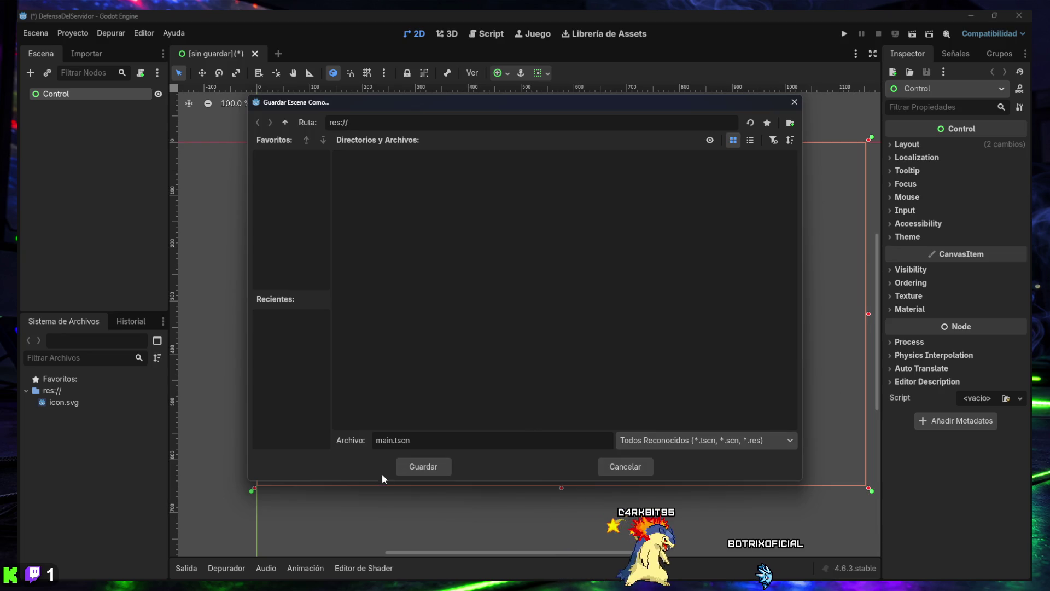
click(410, 468)
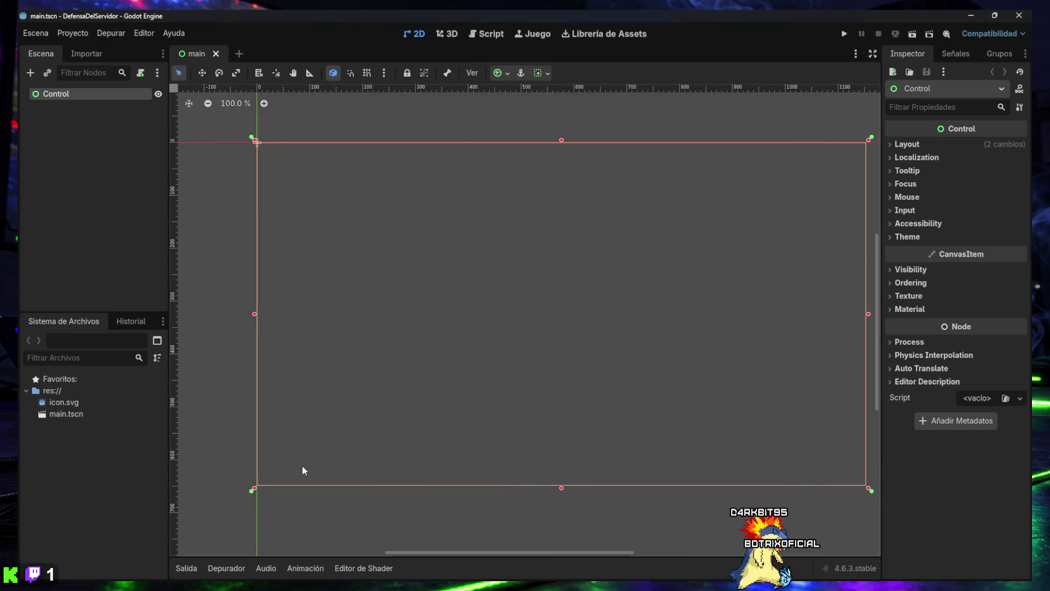
click(67, 413)
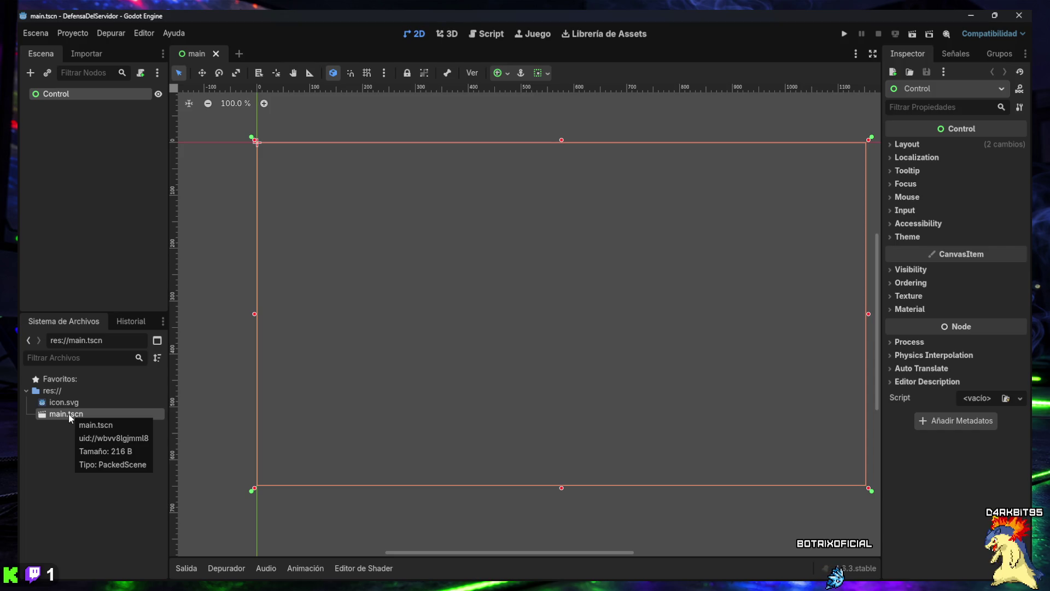
click(65, 484)
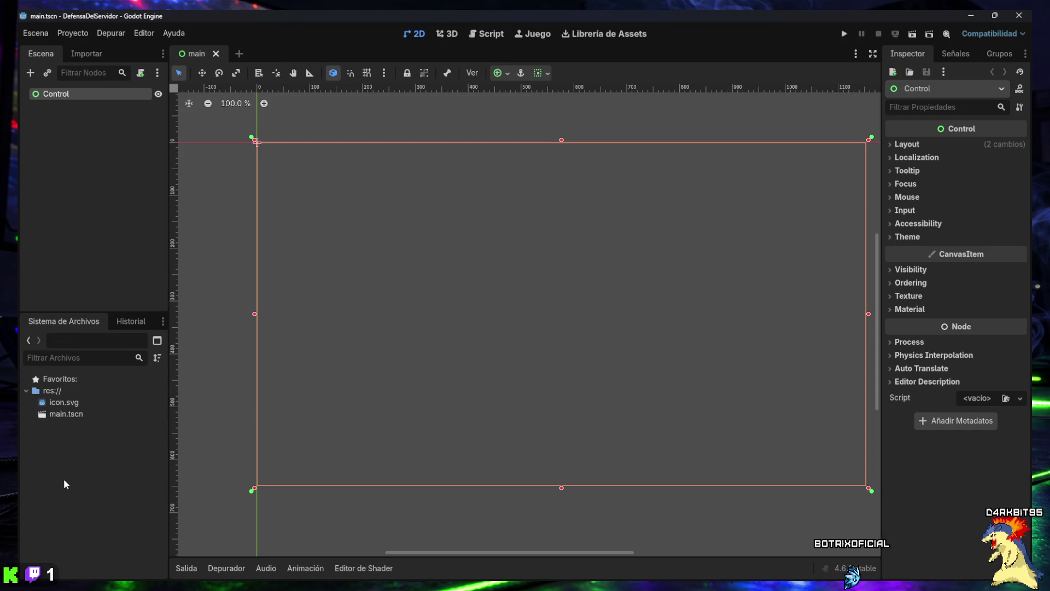
mouse_move(70, 408)
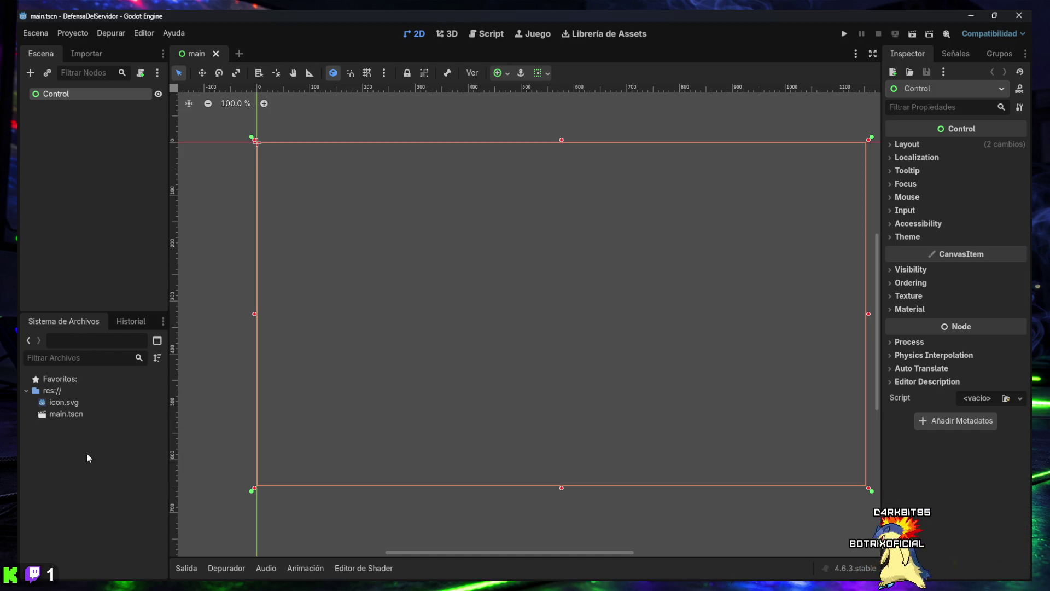
key(super+shift+s)
mouse_move(17, 10)
mouse_down()
mouse_move(760, 354)
mouse_move(1012, 514)
mouse_move(1032, 584)
mouse_up()
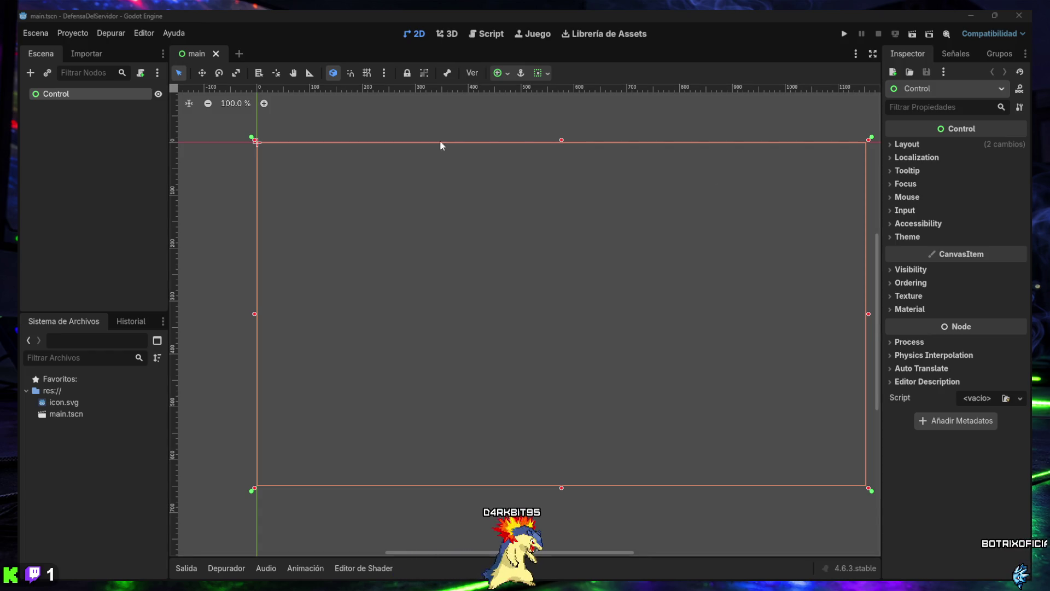
In Project Settings, set Aplicación > Ejecutar > Escena Principal to main.tscn.
click(73, 33)
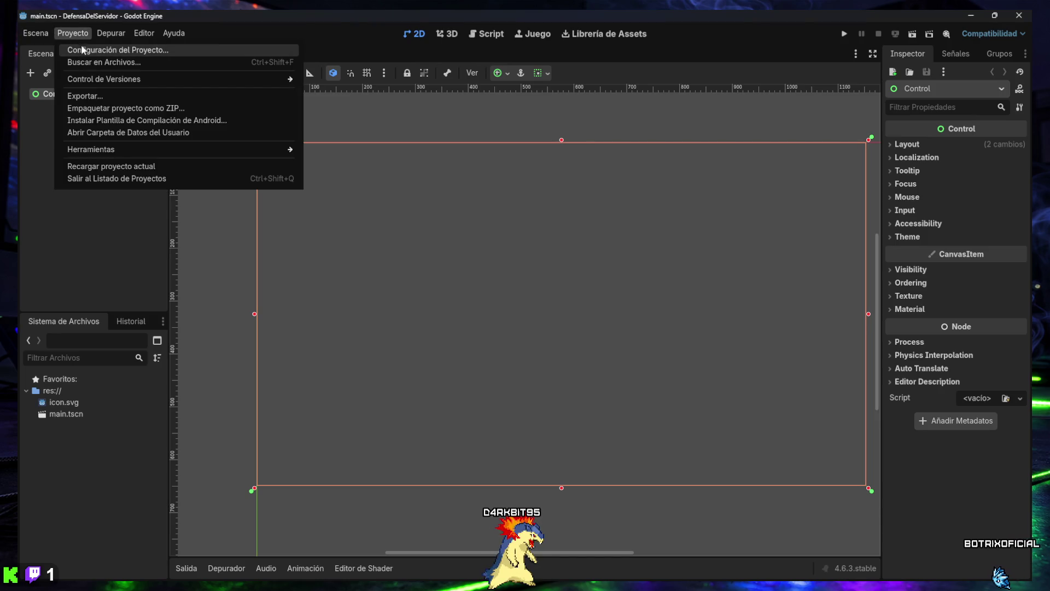
click(83, 46)
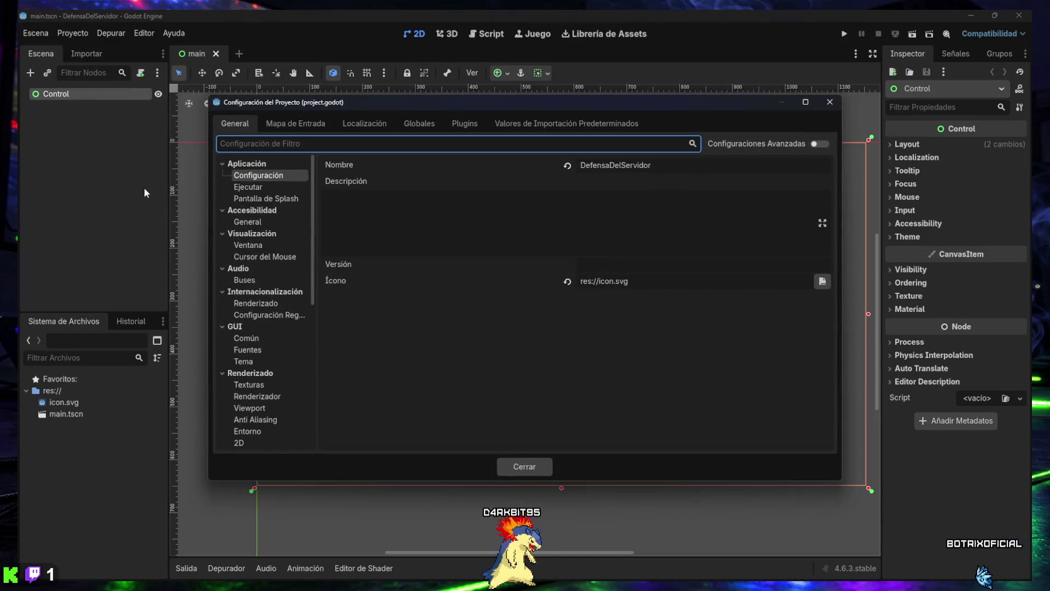
click(252, 168)
click(252, 167)
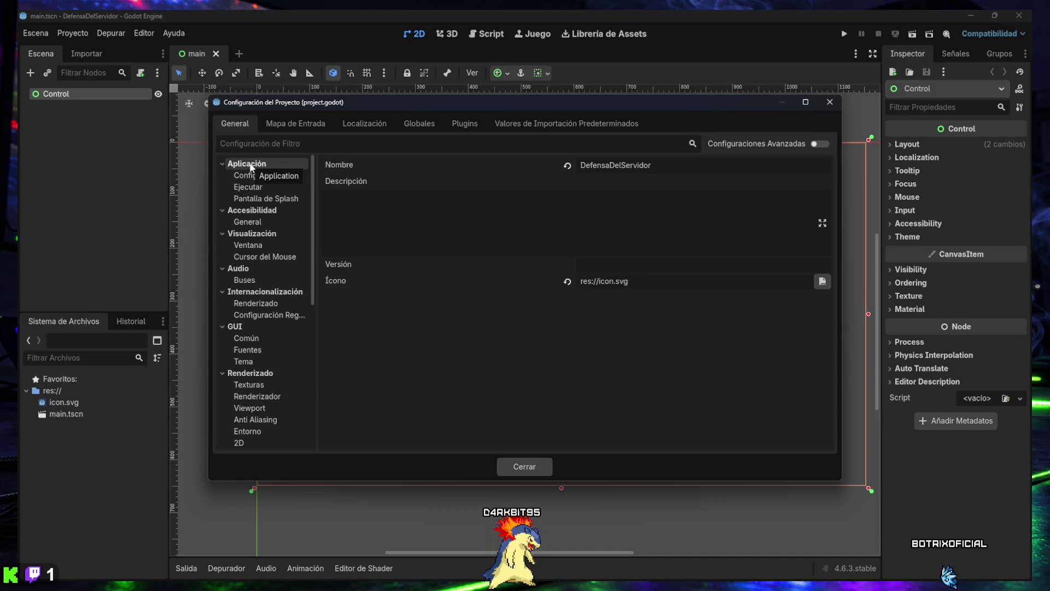
click(253, 188)
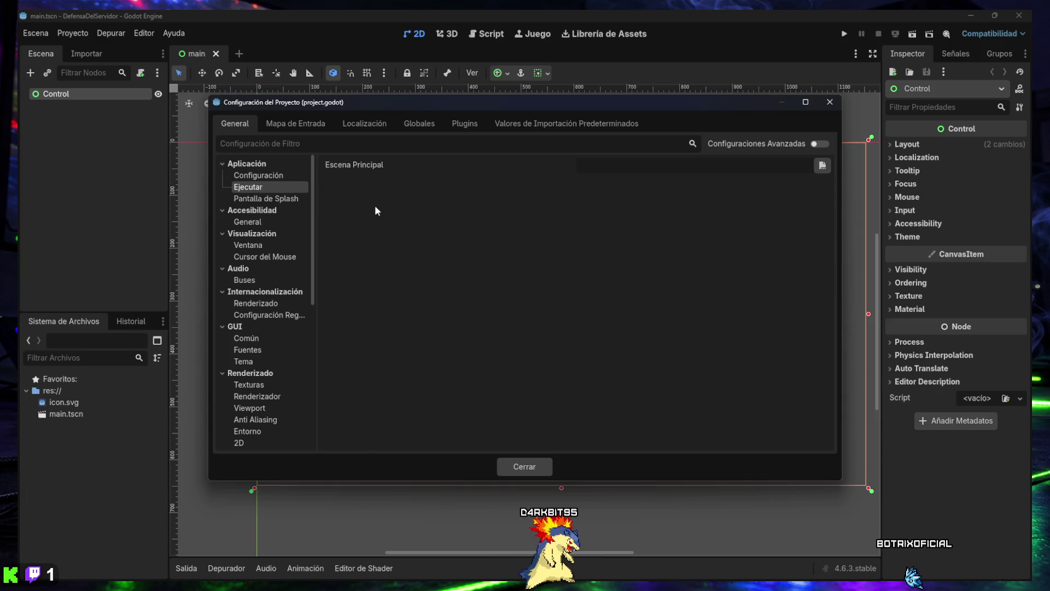
click(822, 166)
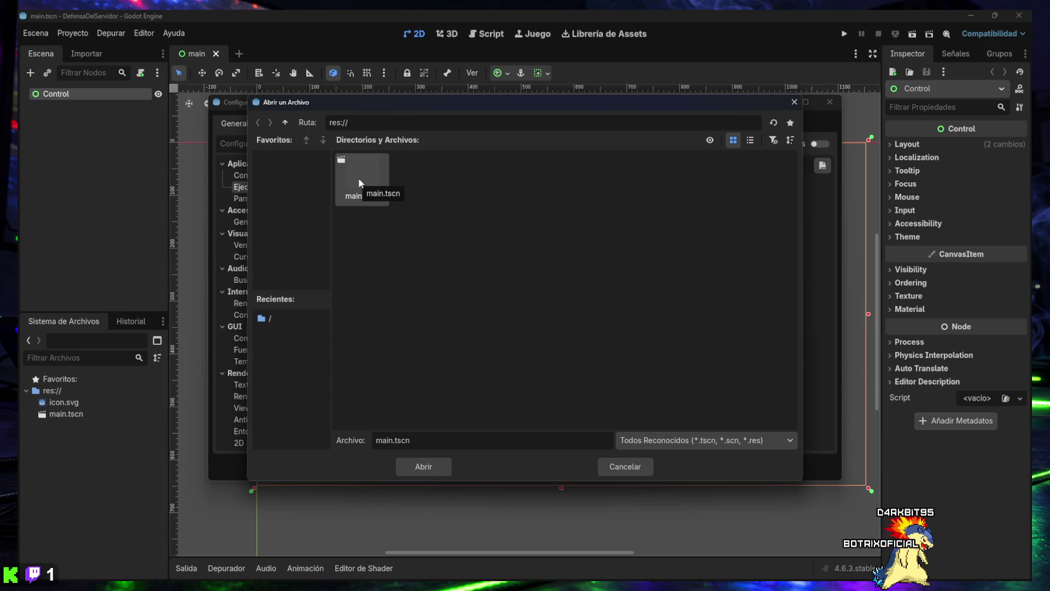
double_click(359, 177)
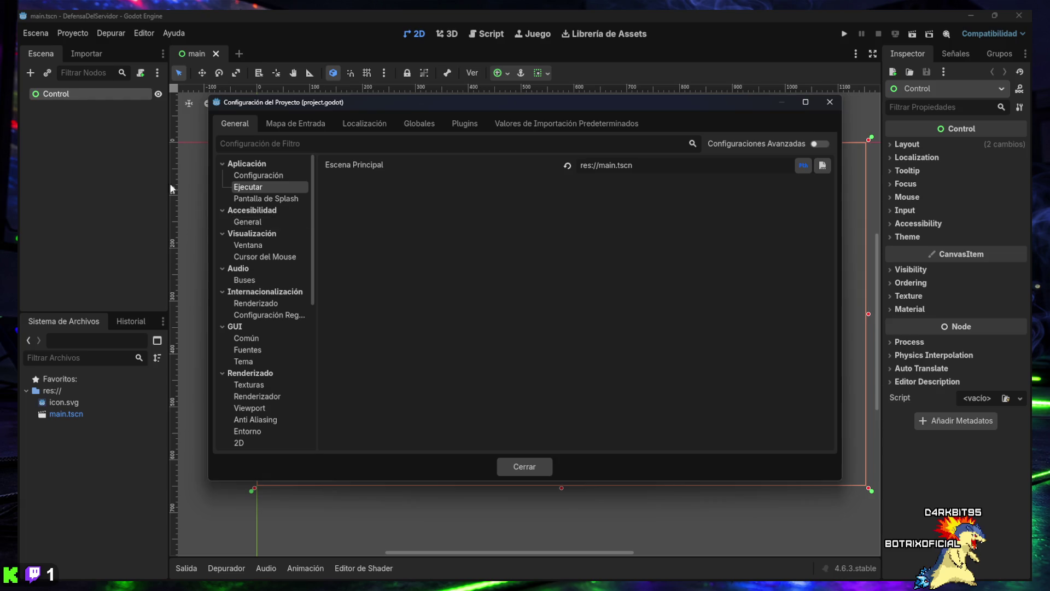
Capture a screenshot of the settings, then close the Project Settings window.
key(super+shift+s)
mouse_move(18, 11)
mouse_down()
mouse_move(124, 81)
mouse_move(916, 497)
mouse_move(1024, 564)
mouse_move(1031, 581)
mouse_up()
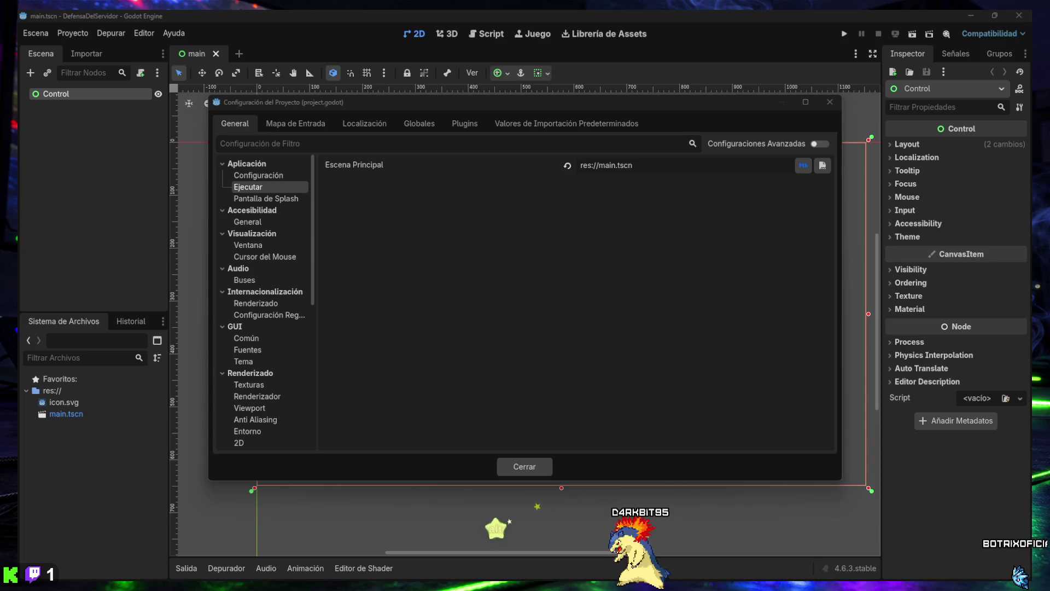
click(515, 465)
mouse_move(561, 584)
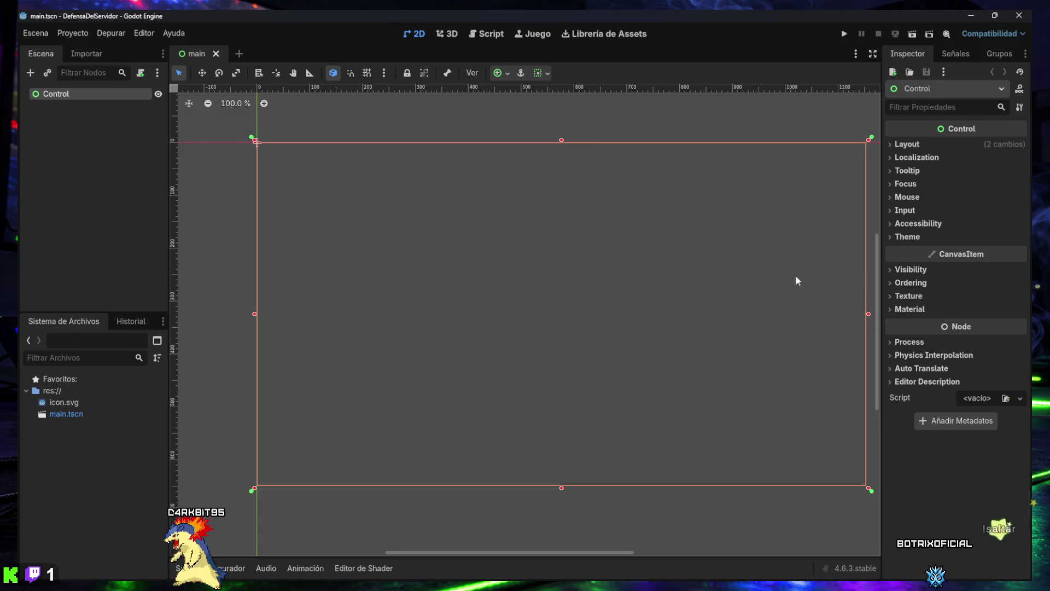
Add a VBoxContainer as a child of the Control root node.
click(31, 73)
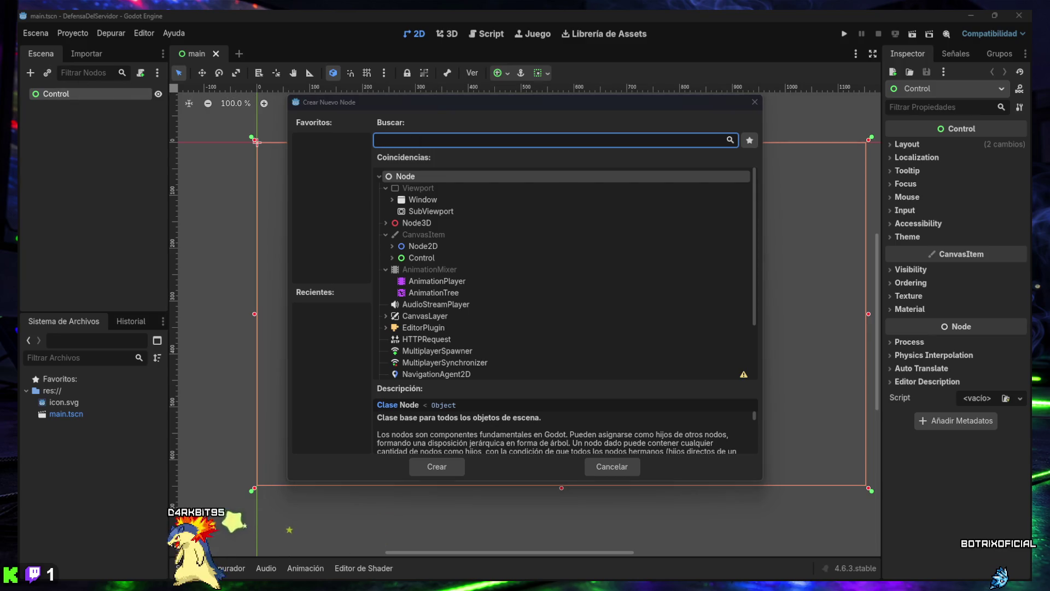
text(VBoxContainer)
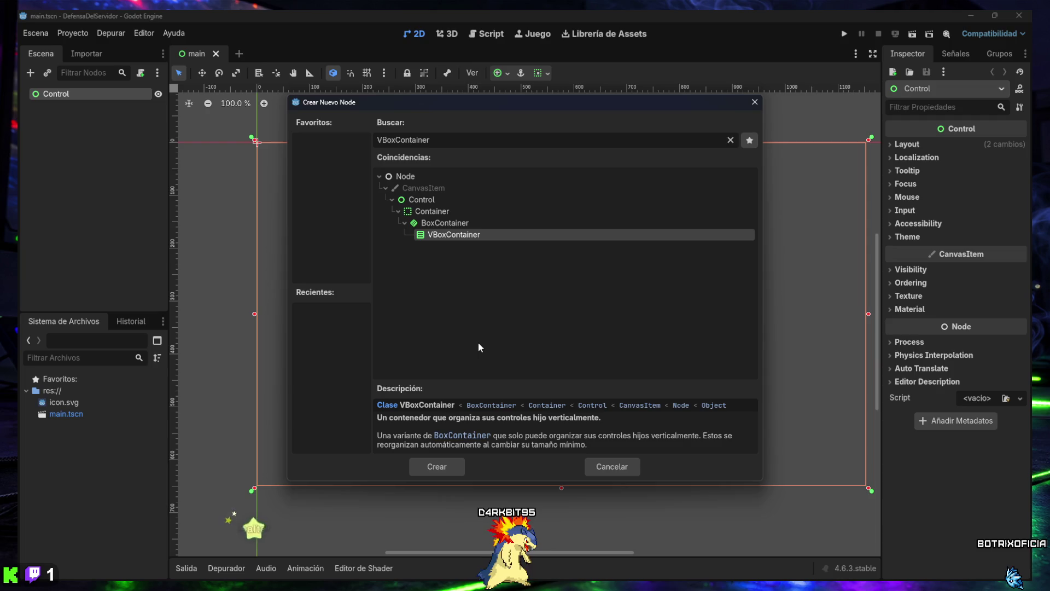
click(438, 469)
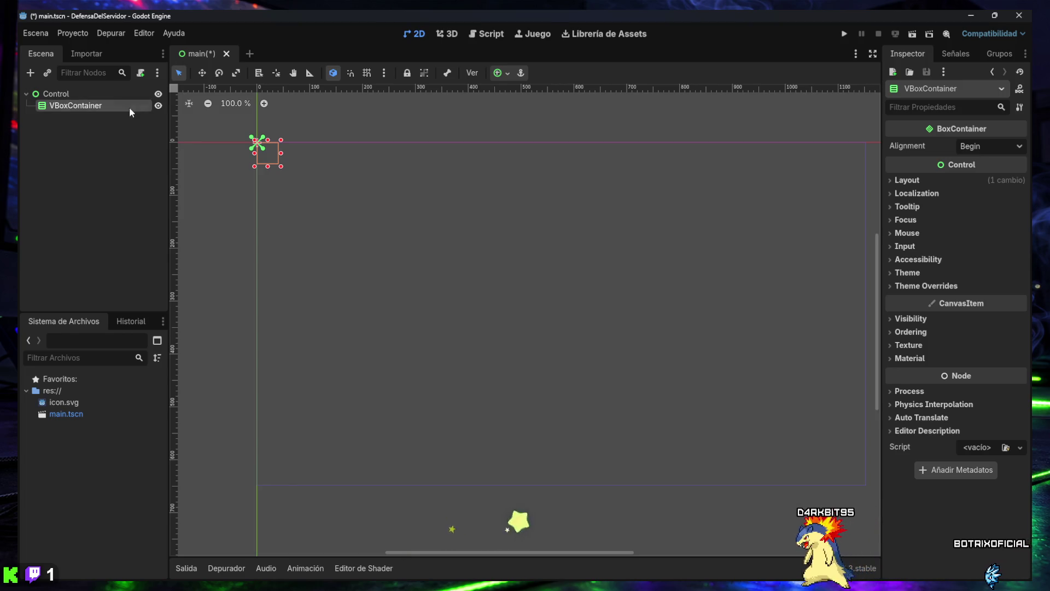
Save main.tscn and capture a screenshot of the editor window.
key(ctrl+s)
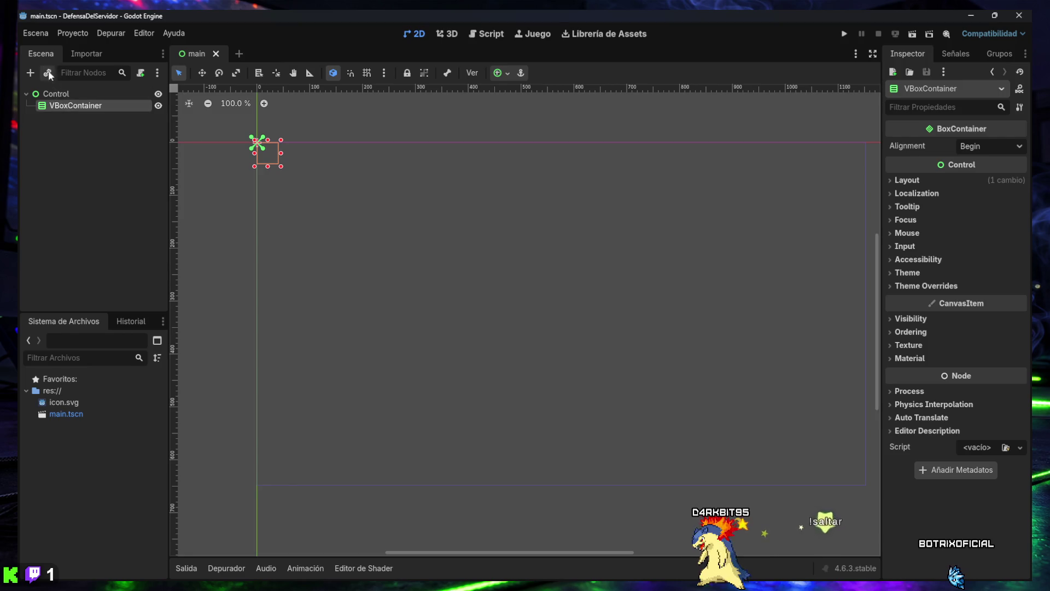
key(super+shift+s)
mouse_move(17, 10)
mouse_down()
mouse_move(192, 133)
mouse_move(919, 553)
mouse_move(1029, 580)
mouse_up()
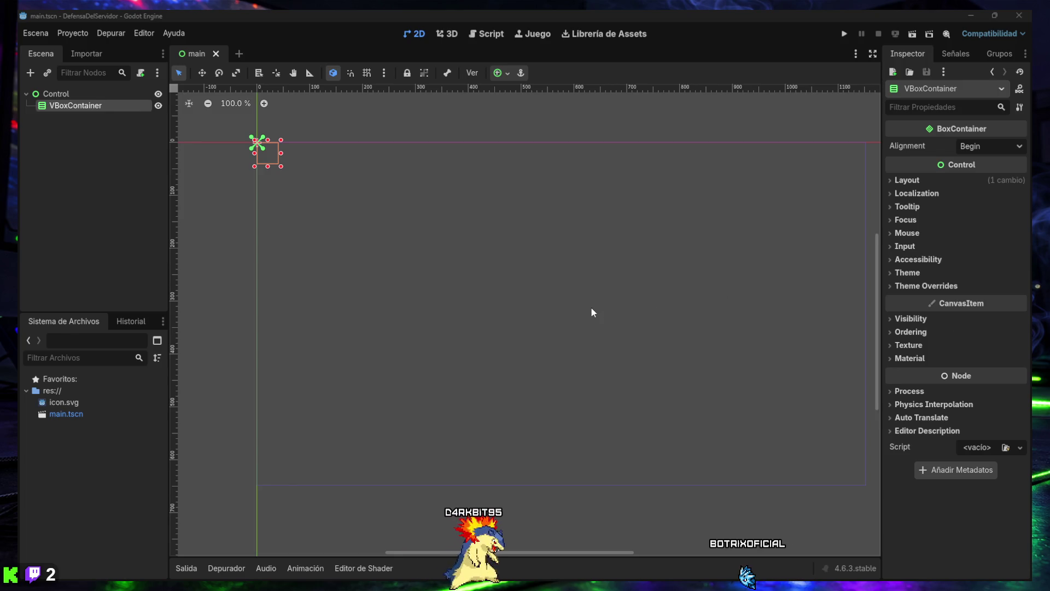
Select the VBoxContainer node under the Control root in the Scene dock.
scroll(589, 309, down, 2)
scroll(589, 309, up, 1)
scroll(589, 308, up, 1)
scroll(589, 309, down, 1)
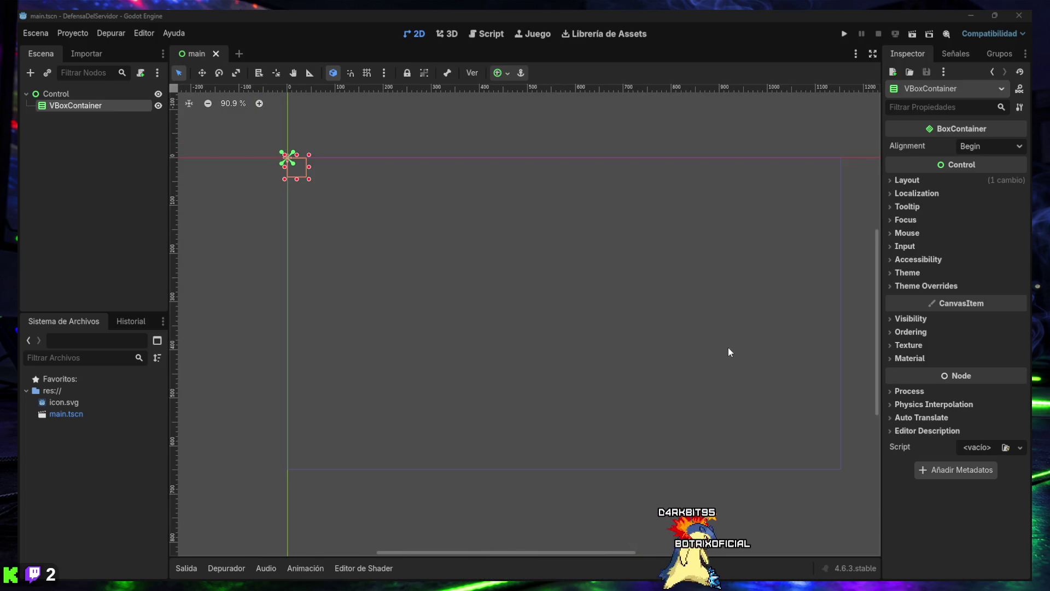
click(73, 123)
click(69, 107)
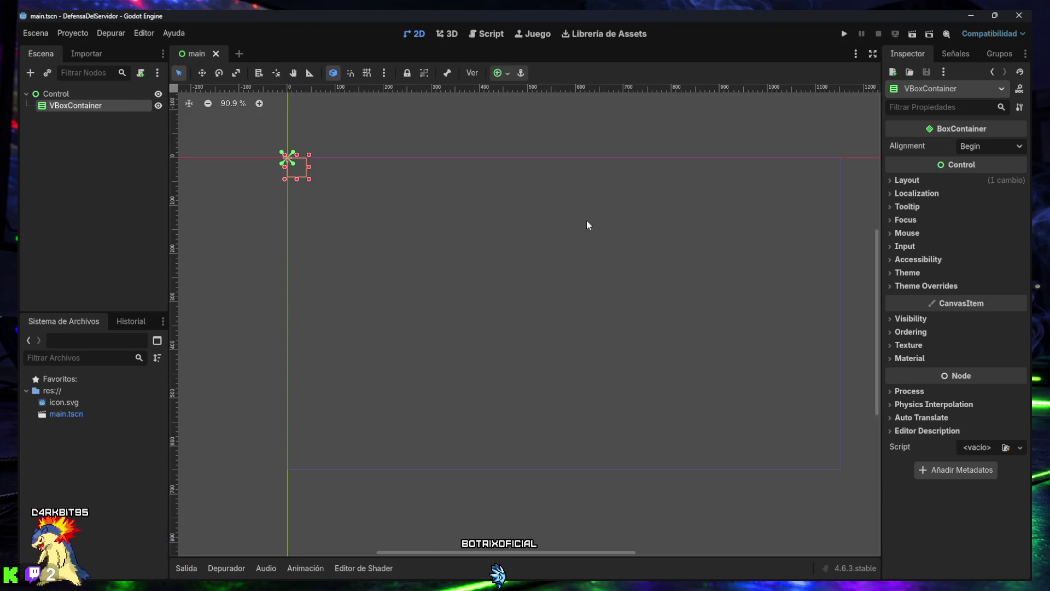
Try resizing the VBoxContainer, undo the resize, and toggle its visibility off and on.
drag(296, 169, 299, 174)
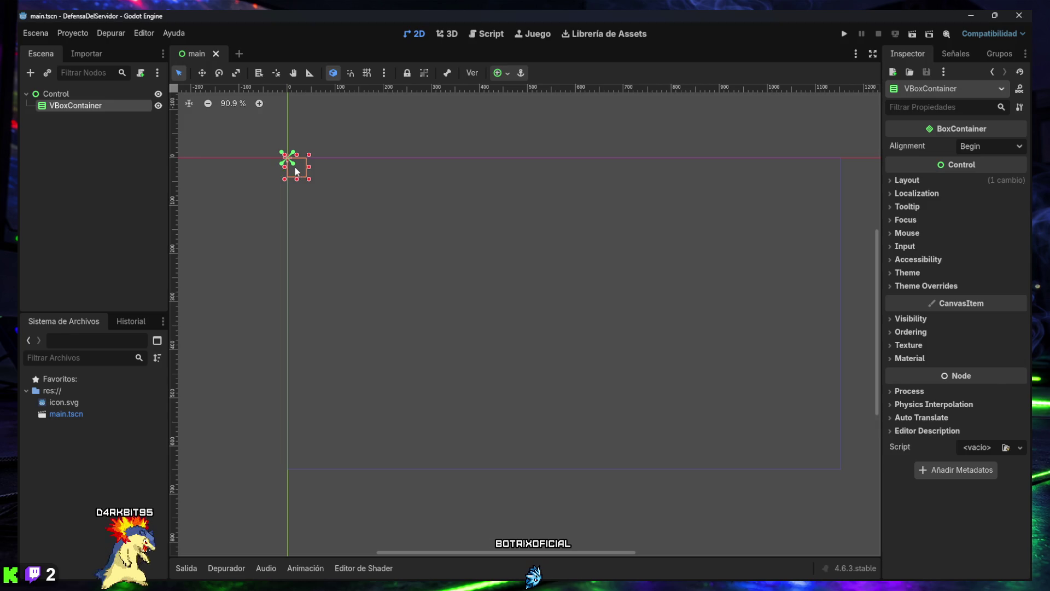
drag(310, 179, 359, 206)
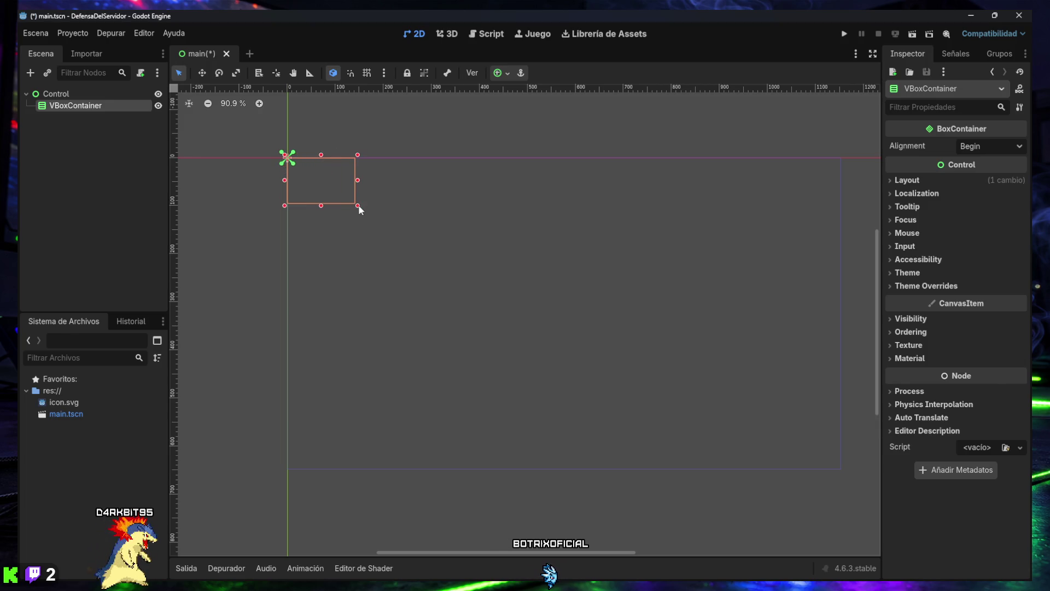
key(ctrl+z)
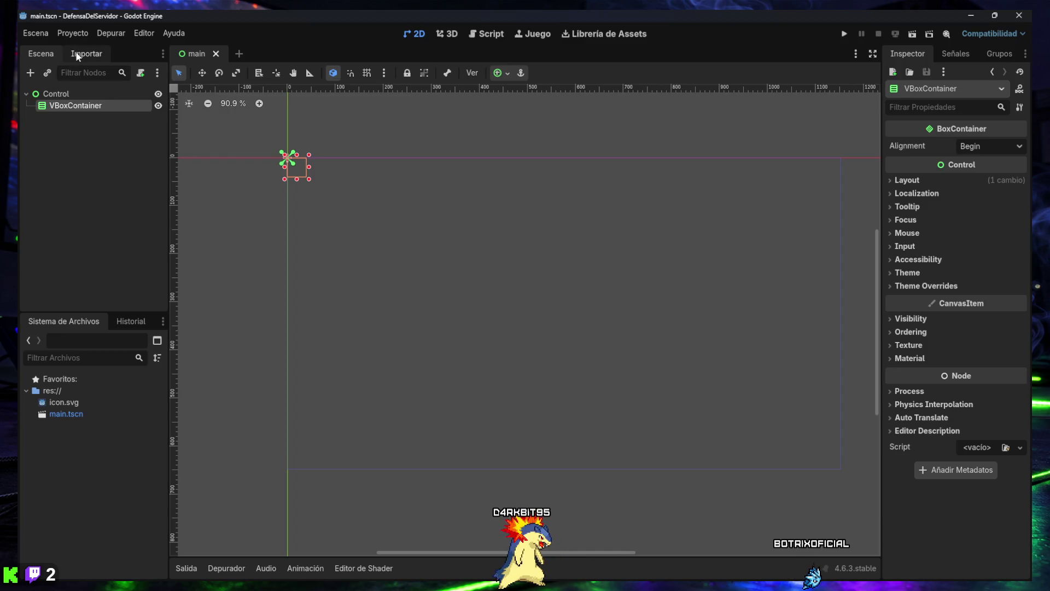
click(159, 104)
click(159, 104)
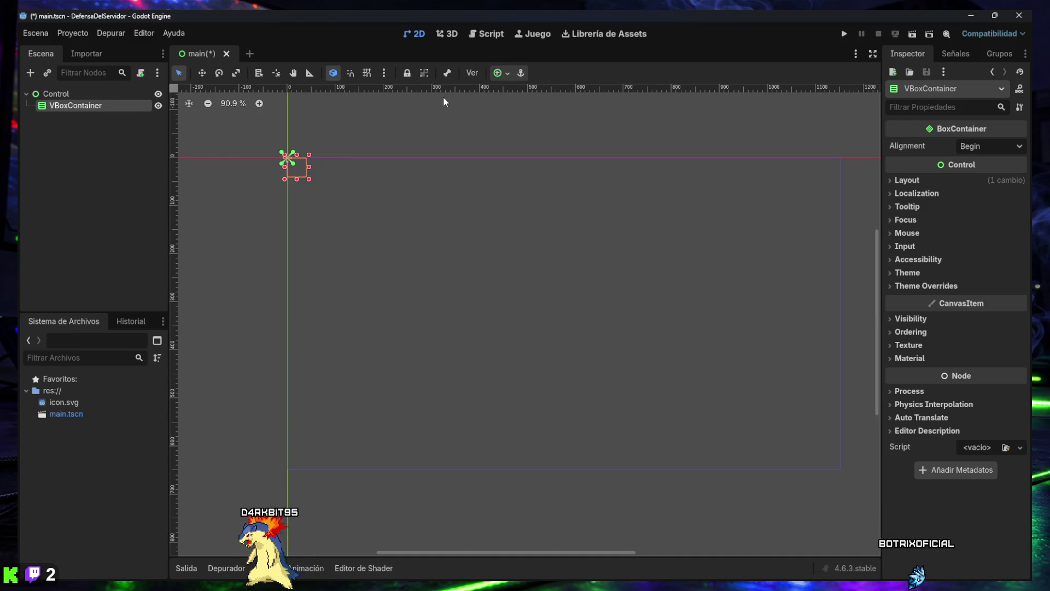
Browse the anchor presets and view options, then save main.tscn and reselect the VBoxContainer.
click(507, 73)
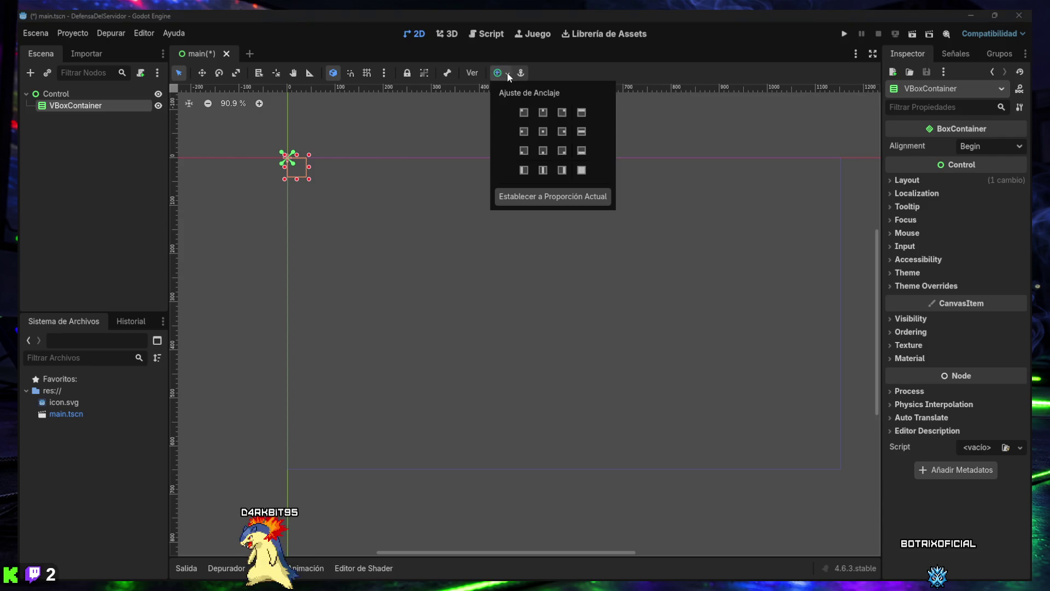
click(507, 71)
click(498, 74)
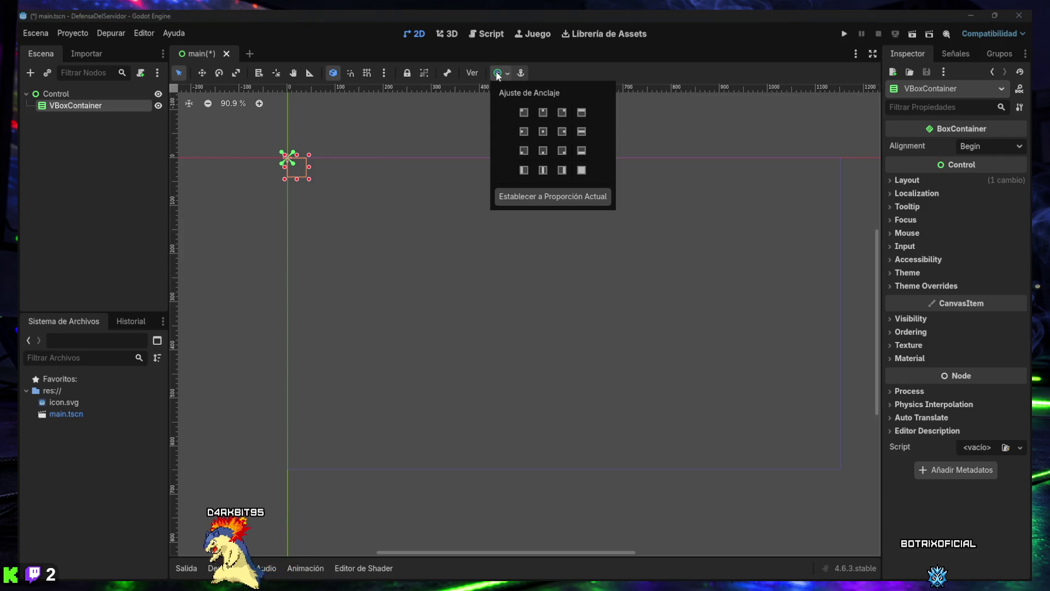
click(474, 73)
click(474, 73)
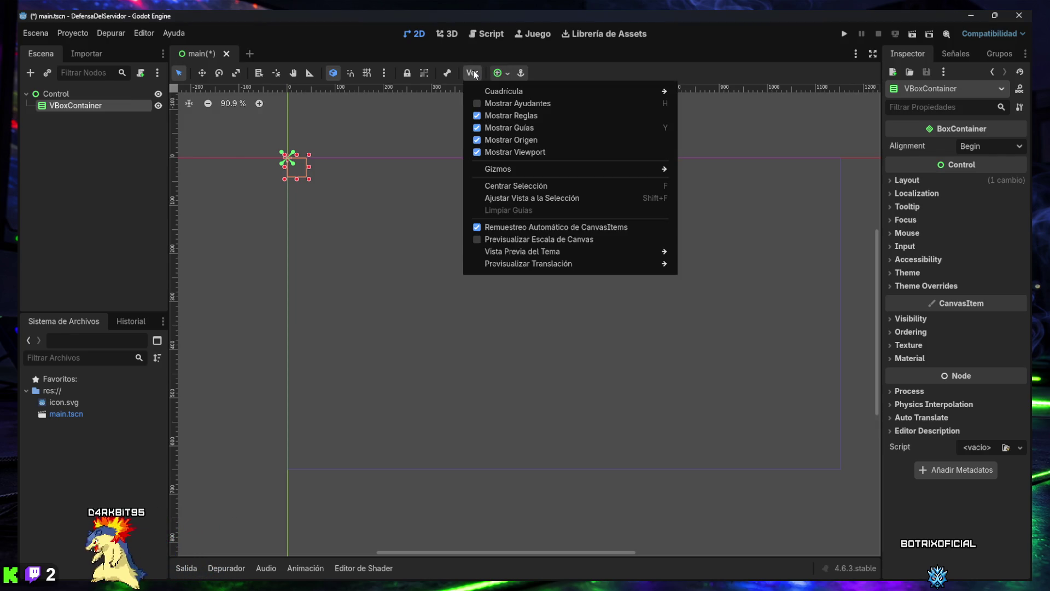
click(472, 73)
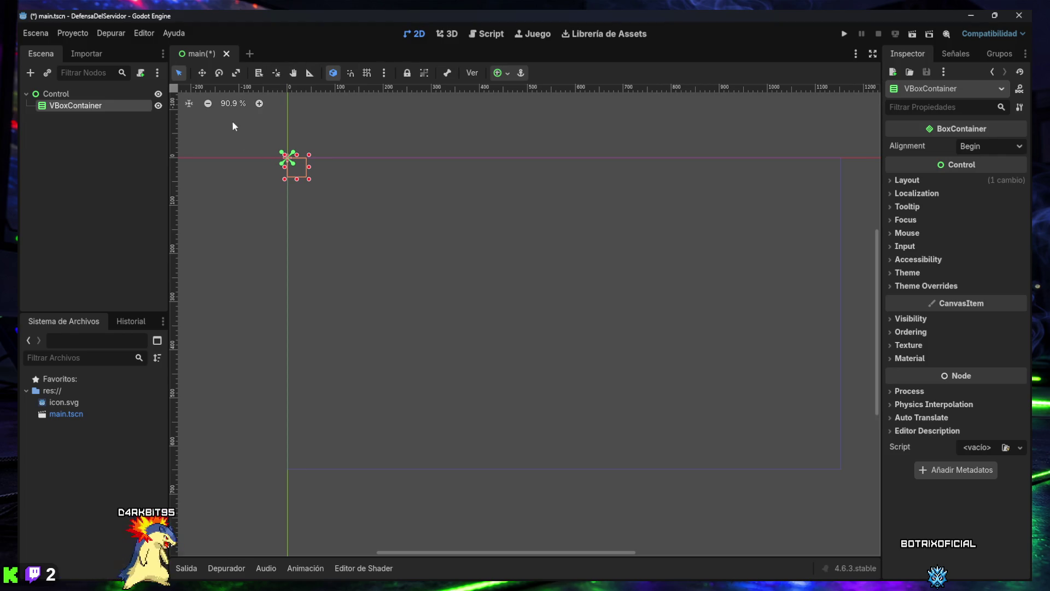
key(ctrl+s)
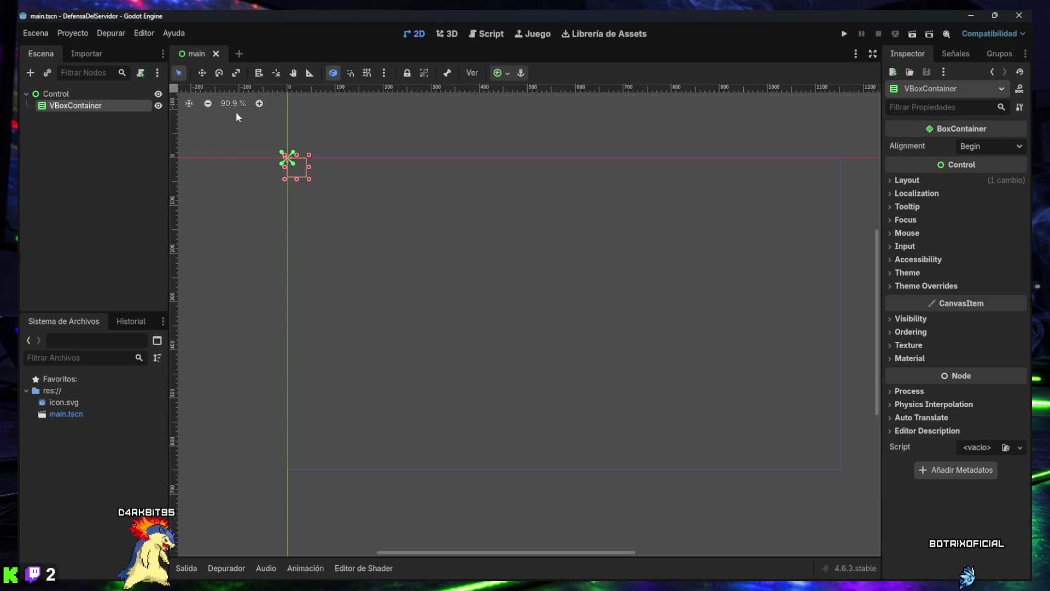
click(109, 137)
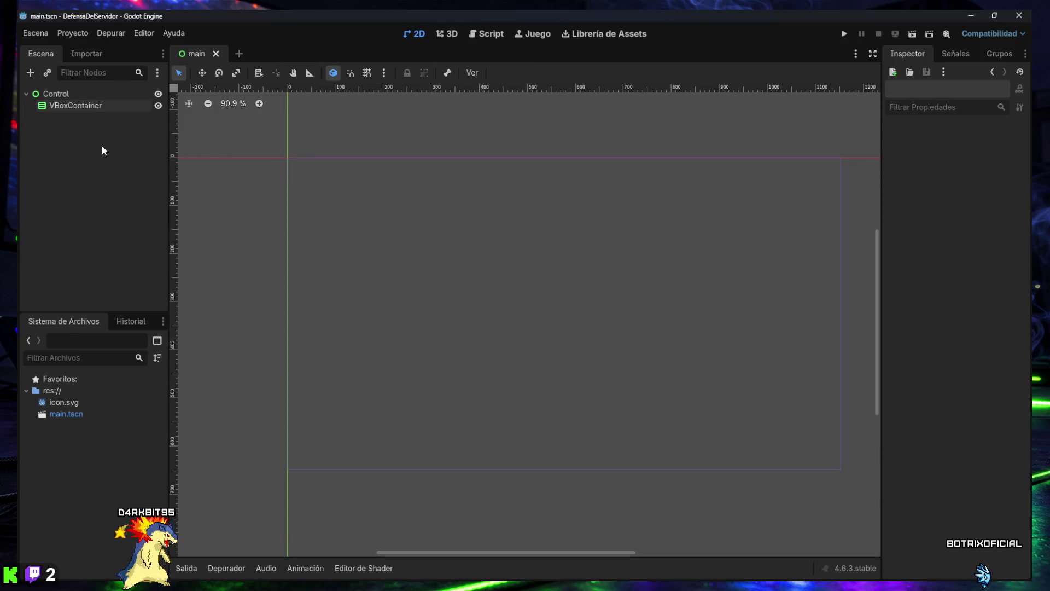
Anchor the VBoxContainer with the Completo (Full Rect) preset and capture a screenshot.
click(53, 108)
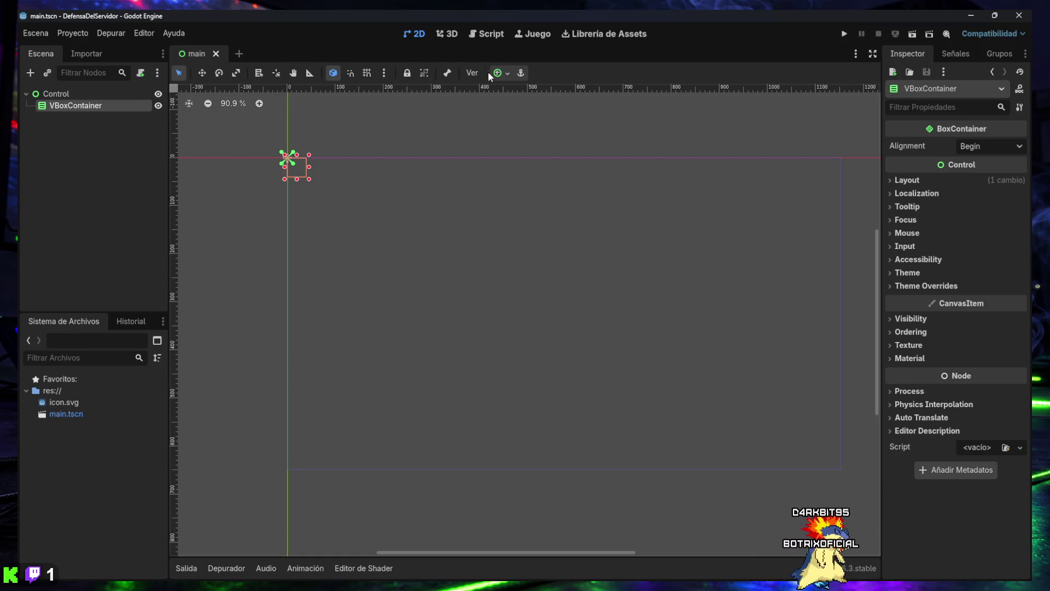
click(504, 72)
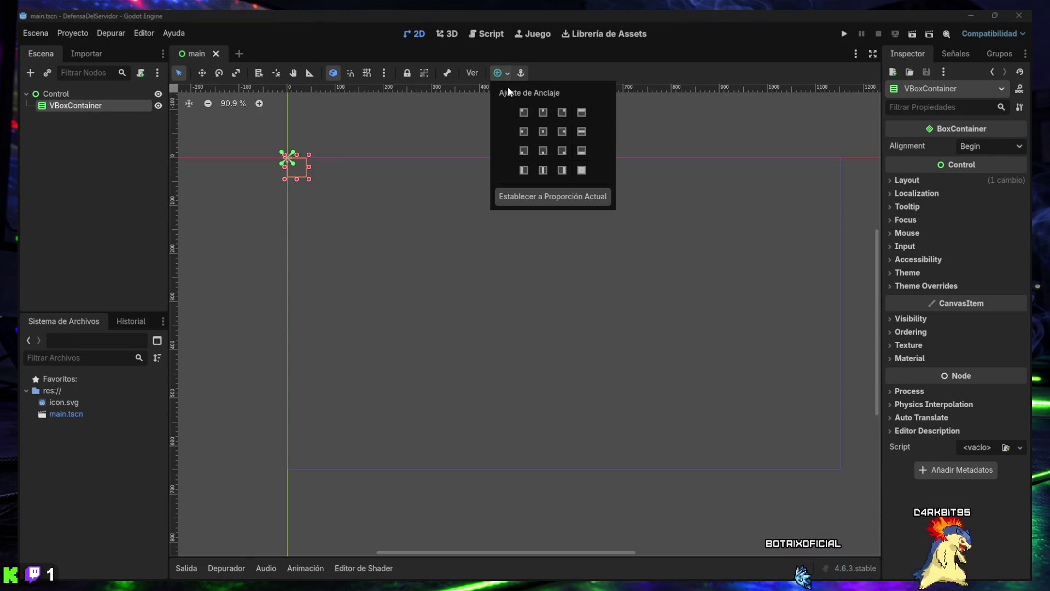
click(582, 171)
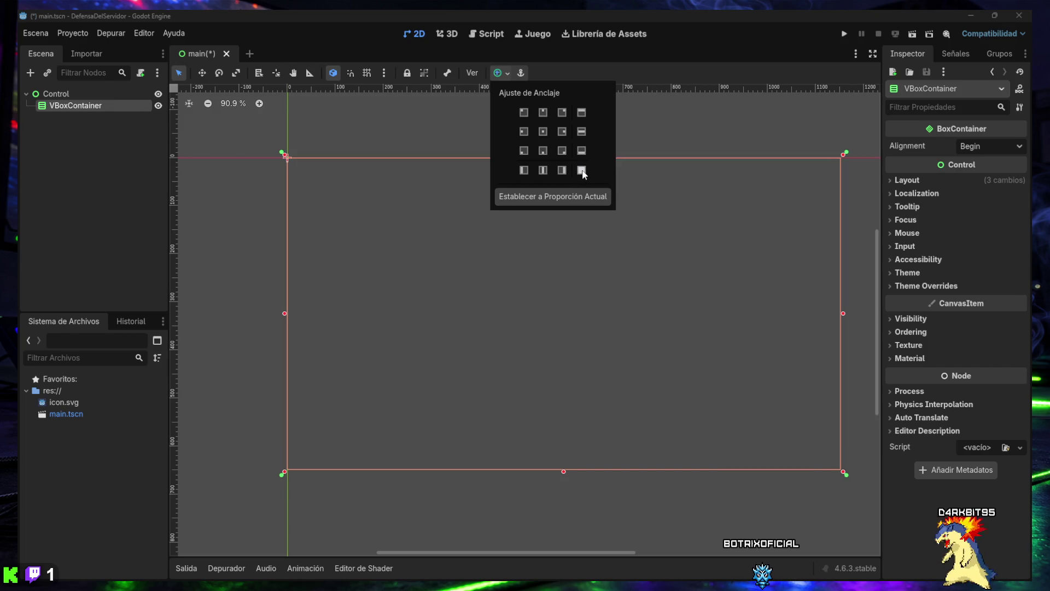
key(super+shift+s)
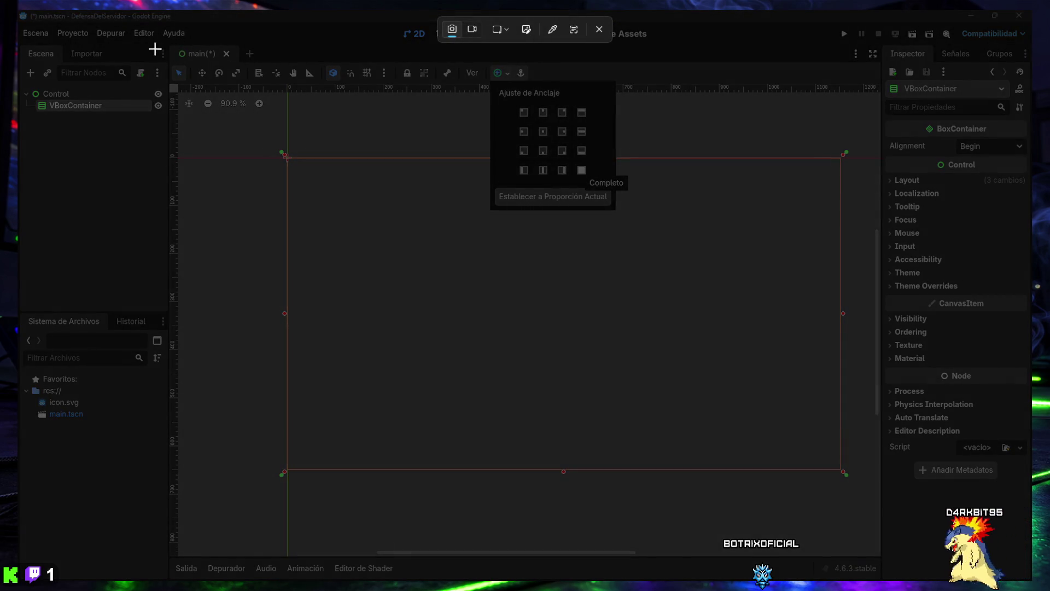
mouse_move(18, 10)
mouse_down()
mouse_move(740, 308)
mouse_move(1020, 567)
mouse_up()
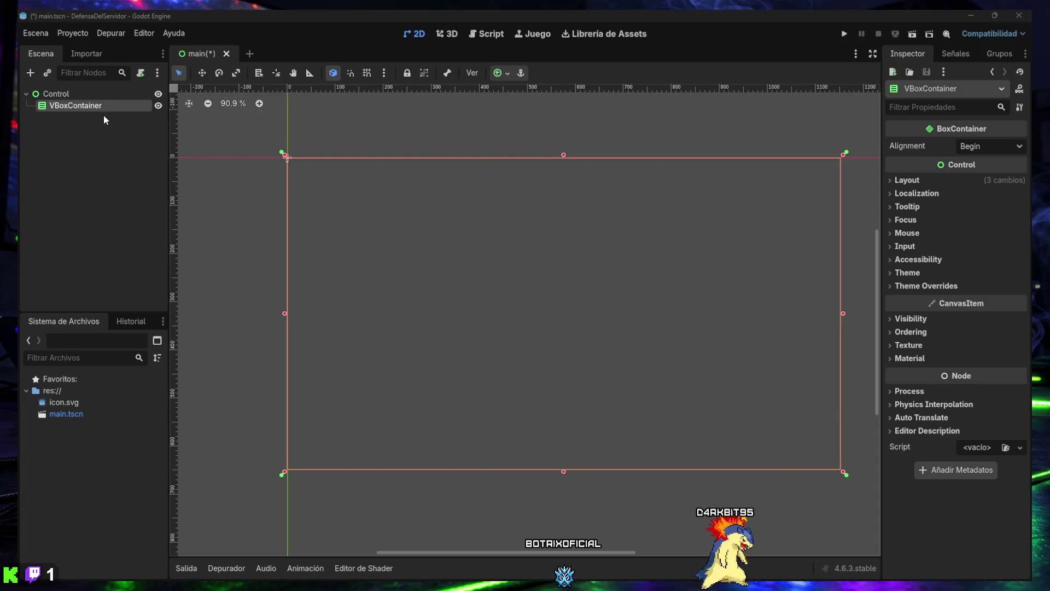
Save main.tscn with the full-rect VBoxContainer.
key(ctrl+s)
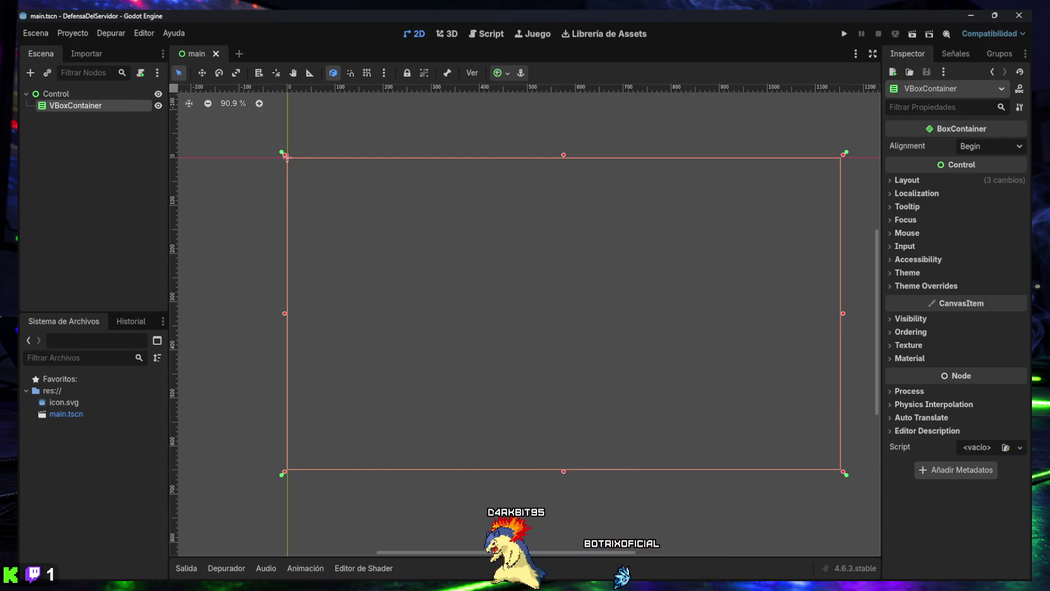
Add a Label node as a child of VBoxContainer using the Add Node search.
click(30, 73)
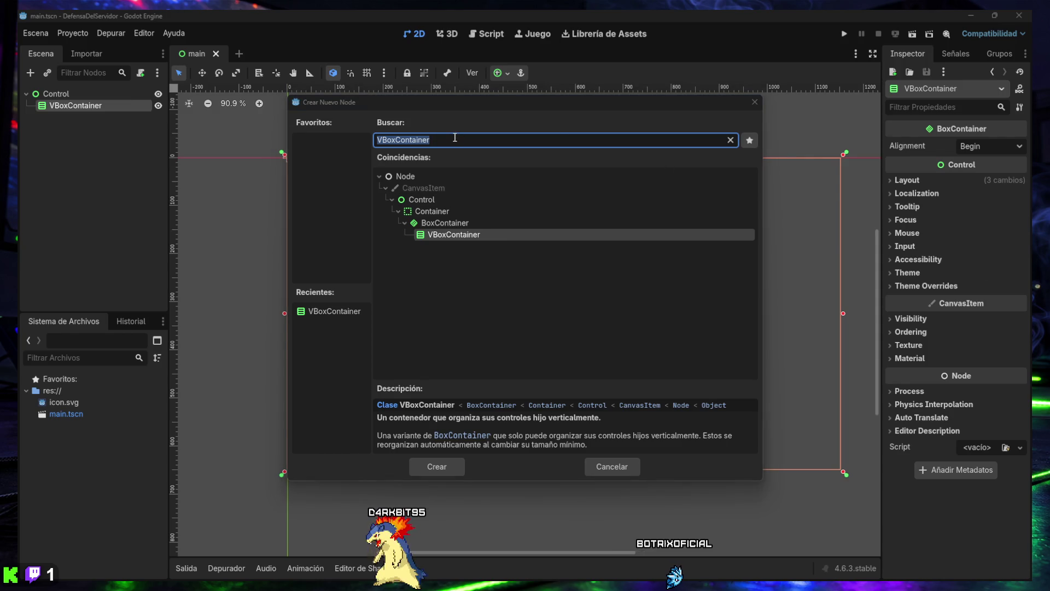
text(Label)
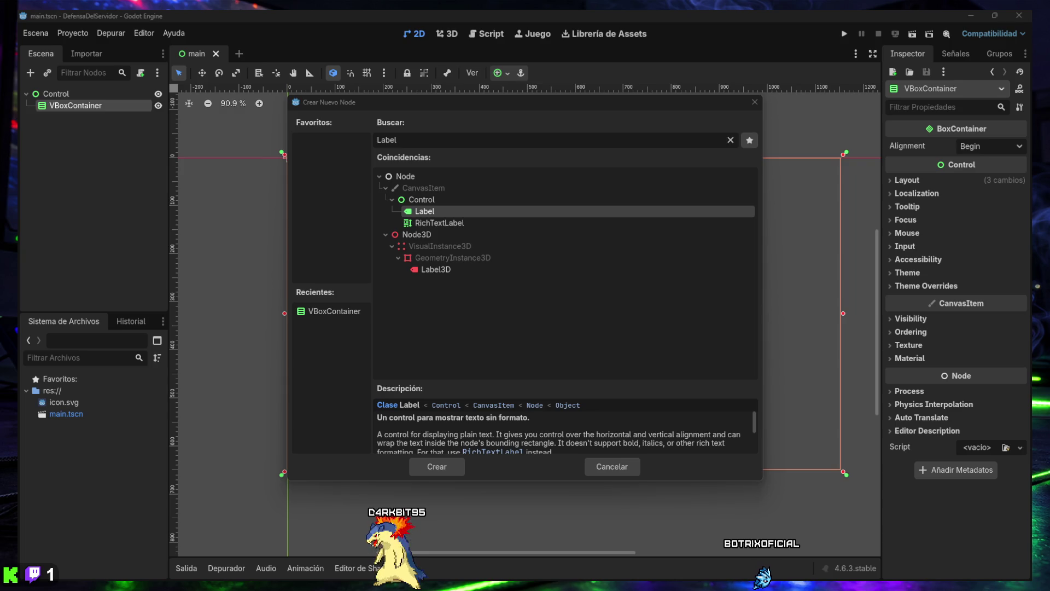
double_click(428, 211)
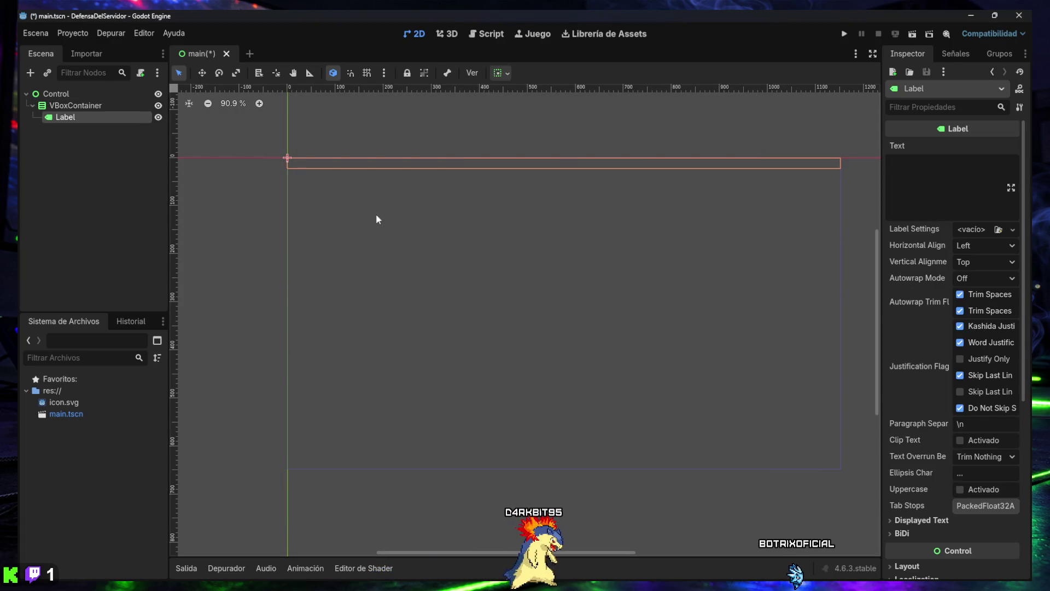
click(70, 127)
click(67, 118)
click(71, 106)
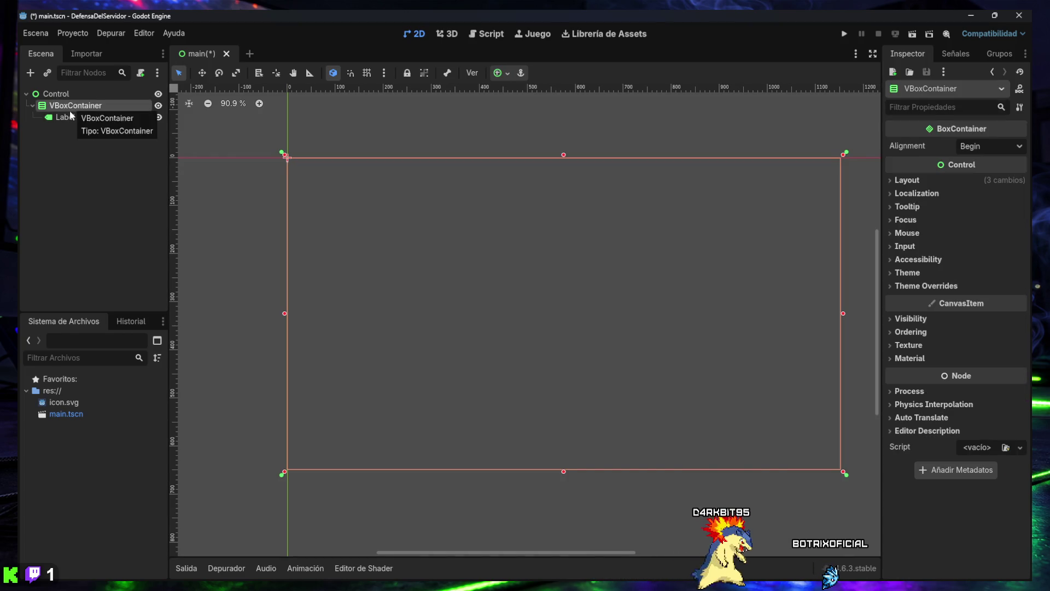
click(70, 115)
Look over the Label's container sizing options without changing them.
click(501, 74)
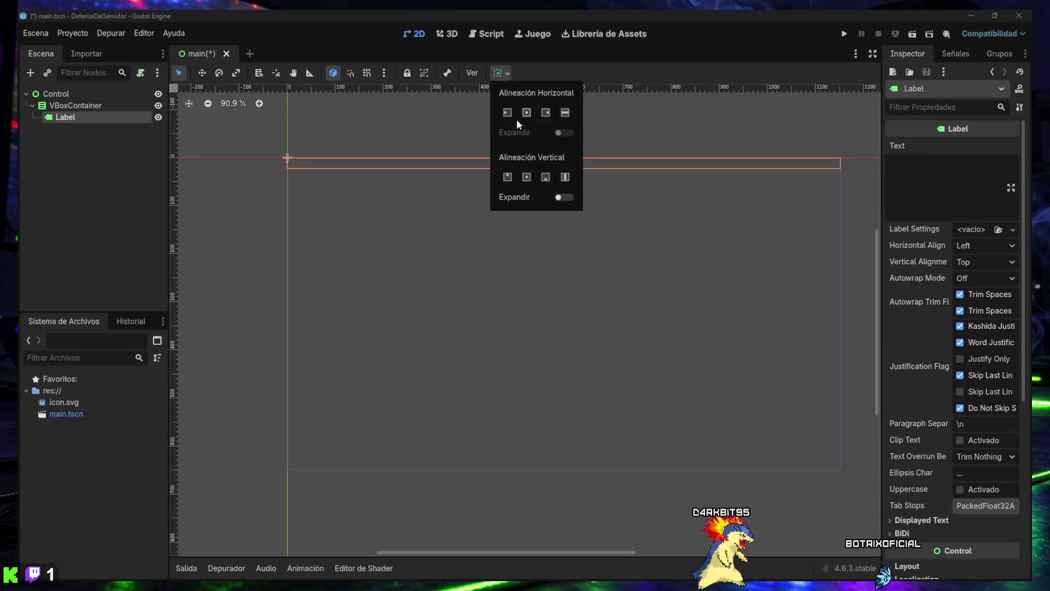
click(63, 158)
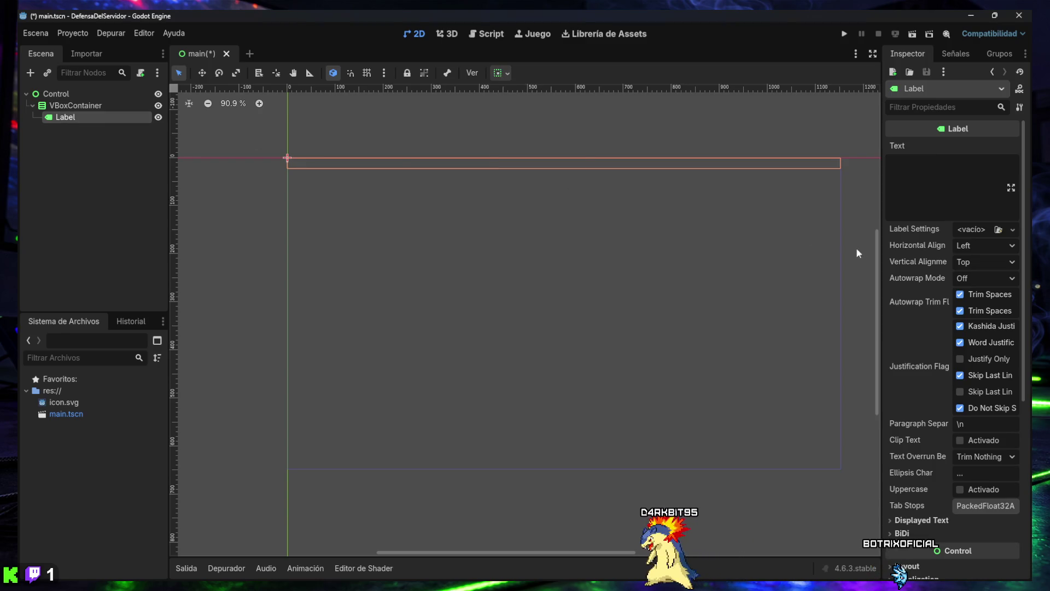
click(78, 139)
click(70, 120)
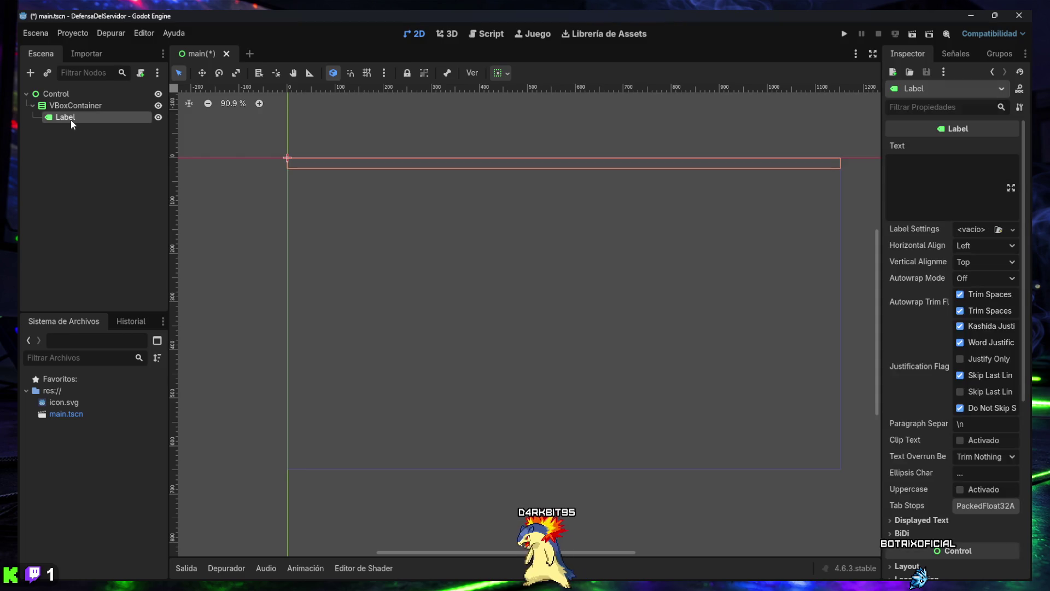
key(super+shift+s)
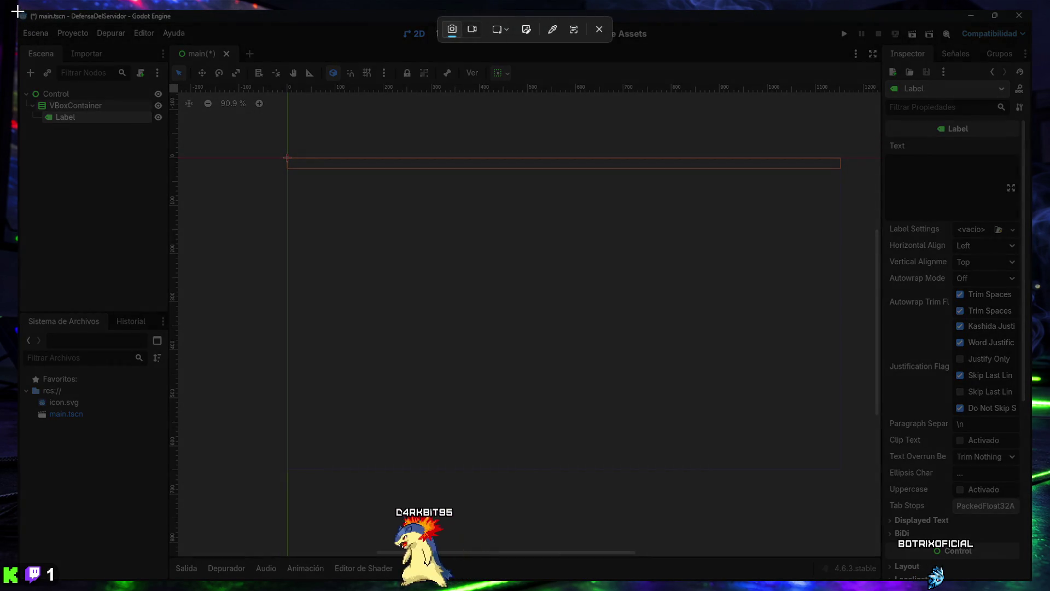
key(Escape)
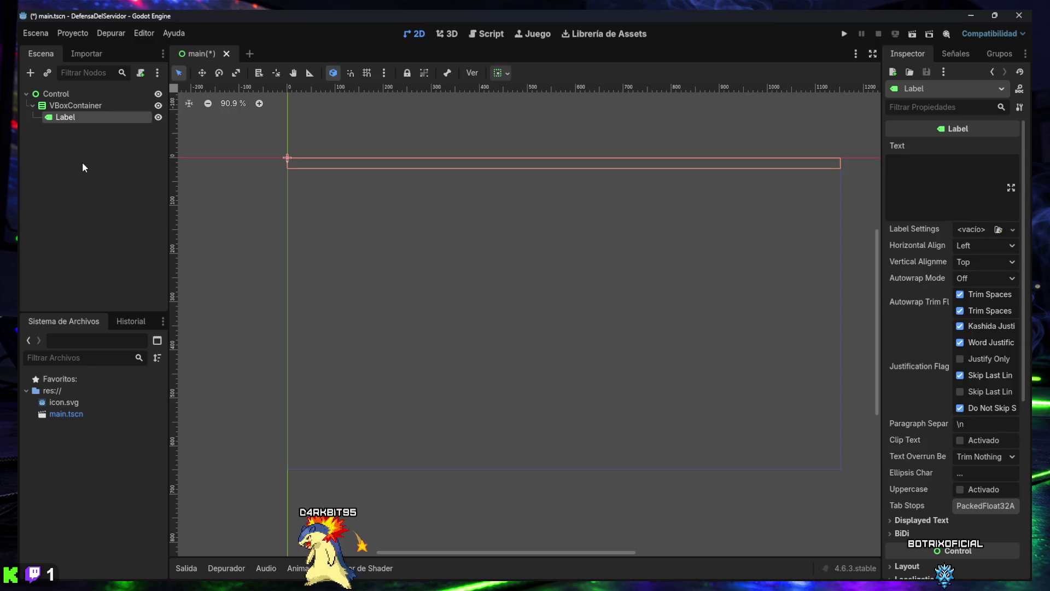
click(82, 162)
Save main.tscn and capture a screenshot of the editor window.
key(ctrl+s)
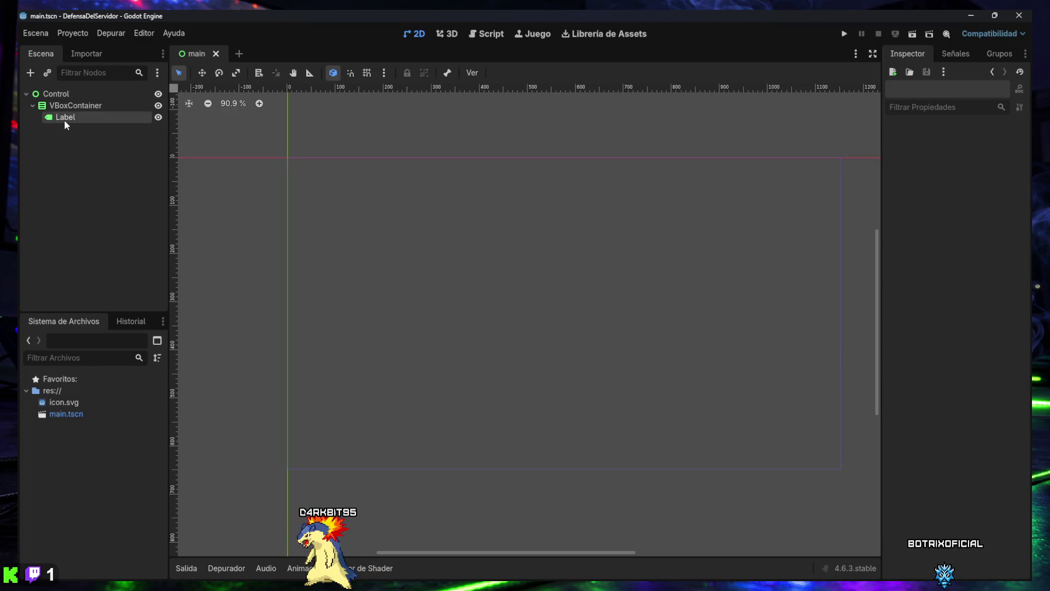
click(64, 119)
key(super+shift+s)
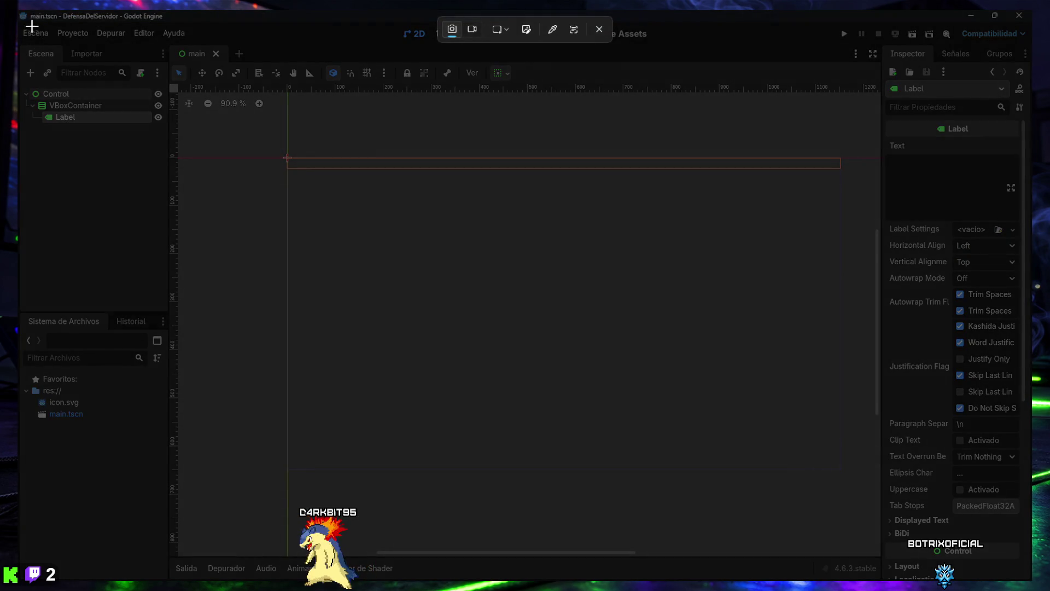
mouse_move(18, 10)
mouse_down()
mouse_move(712, 358)
mouse_move(979, 516)
mouse_move(1031, 584)
mouse_up()
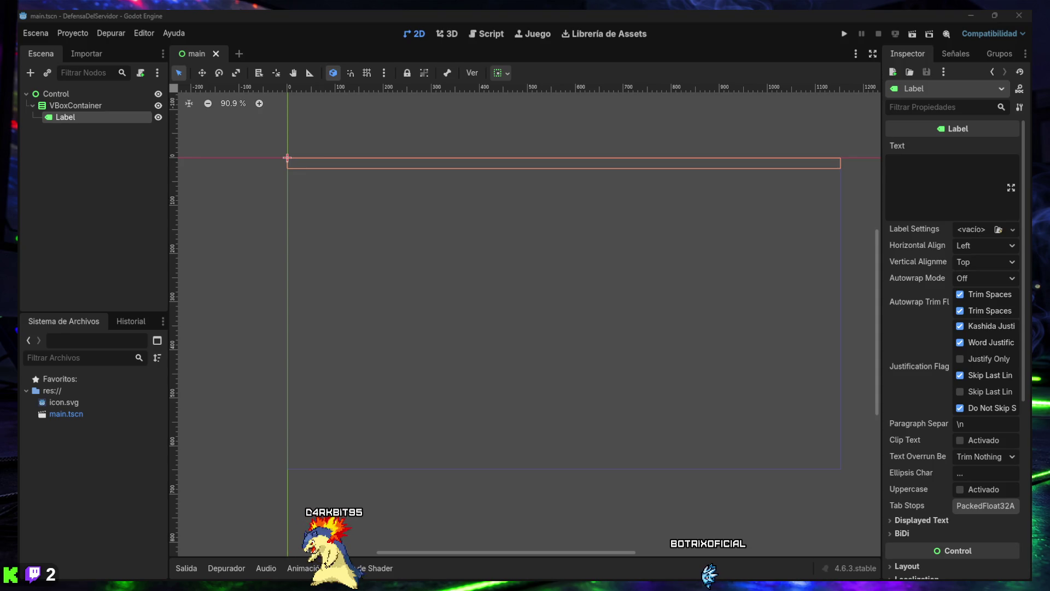
Paste 'DEFENSA DEL SERVIDOR' as the Label text and center it horizontally and vertically.
click(909, 184)
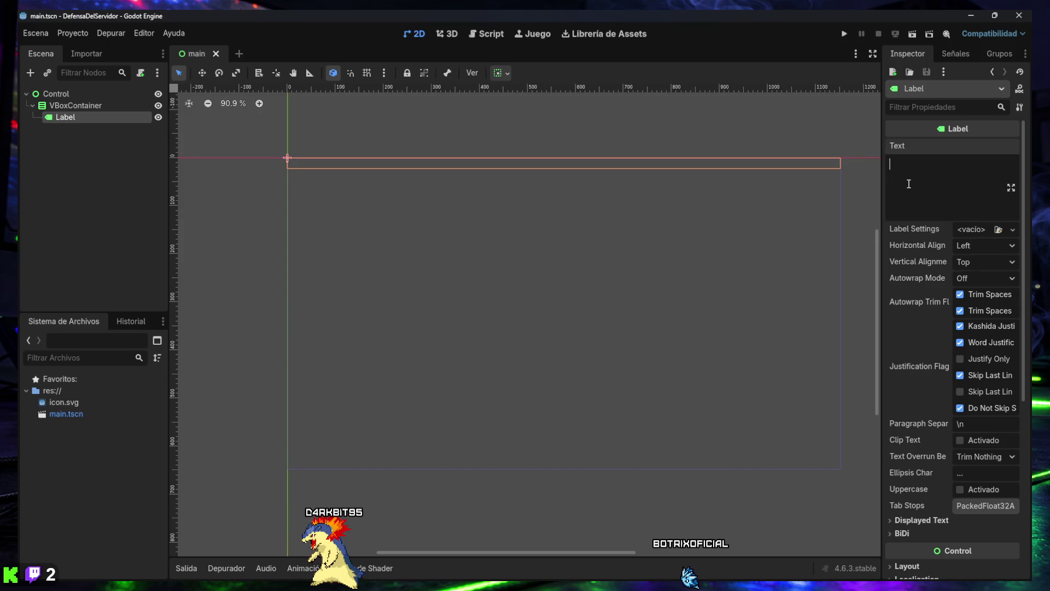
text(DEFENSA DEL SERVIDOR)
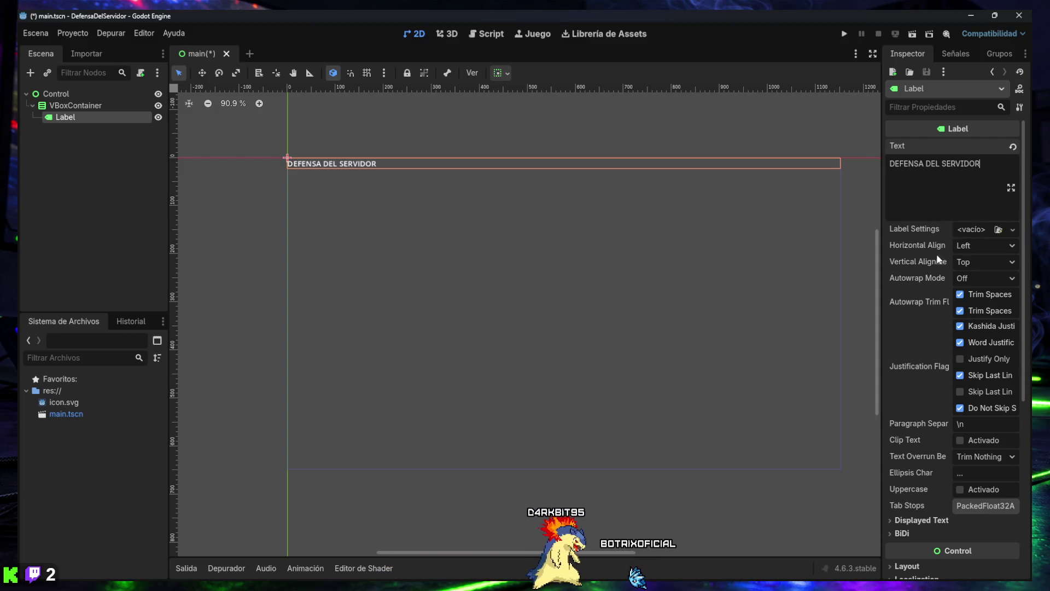
click(1012, 248)
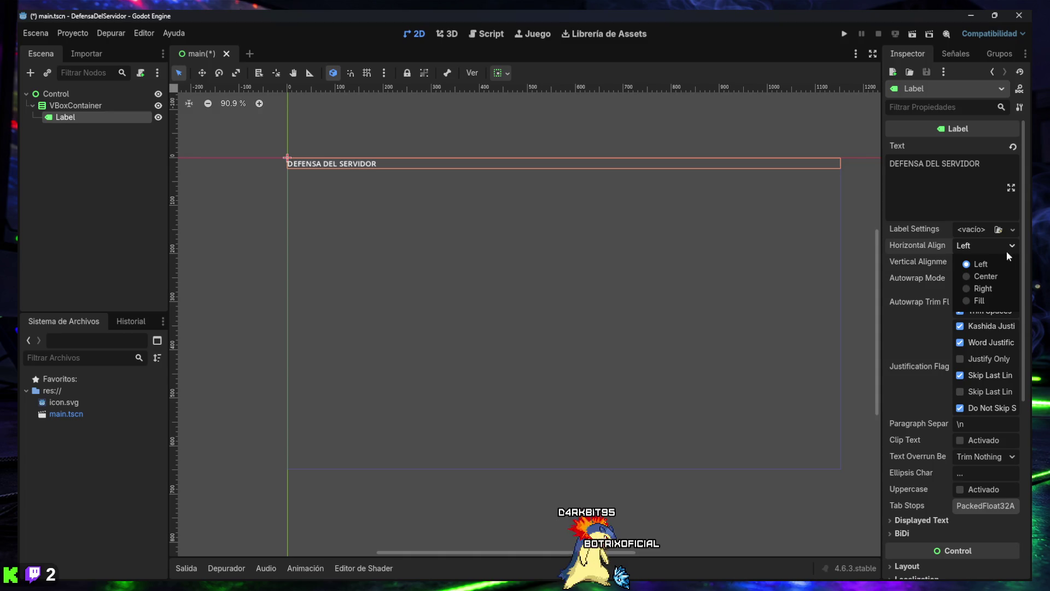
click(987, 277)
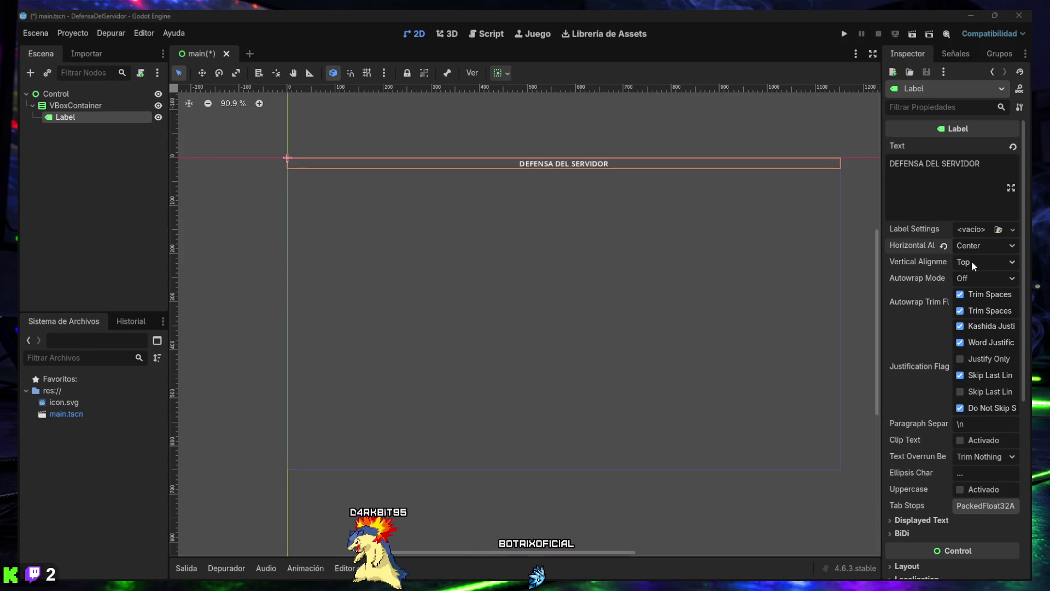
click(1012, 263)
click(988, 293)
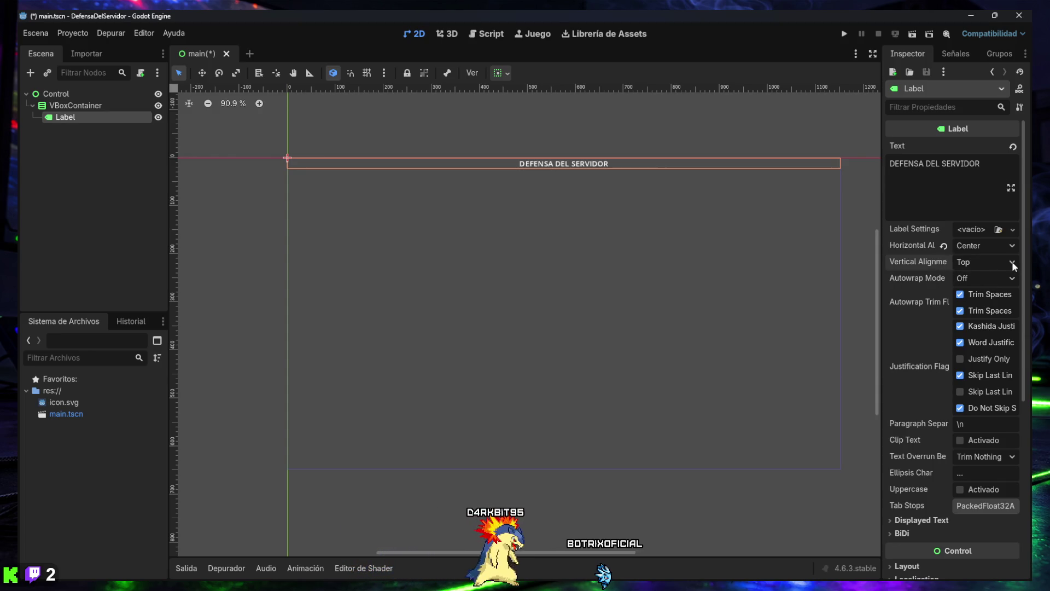
Try Fill and Bottom alignments, then settle on Center for both horizontal and vertical.
click(944, 246)
click(973, 245)
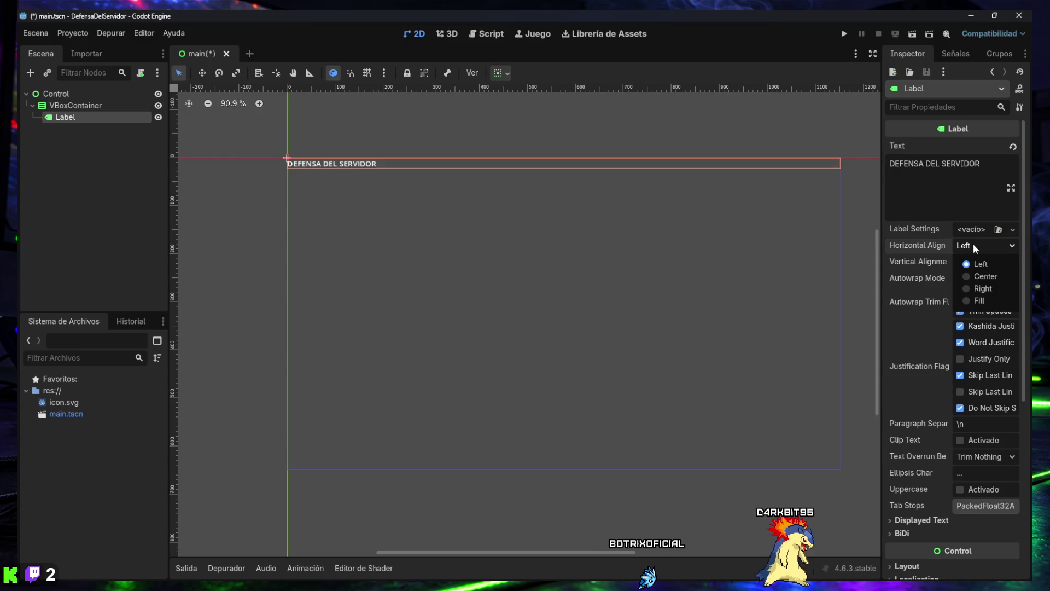
click(980, 301)
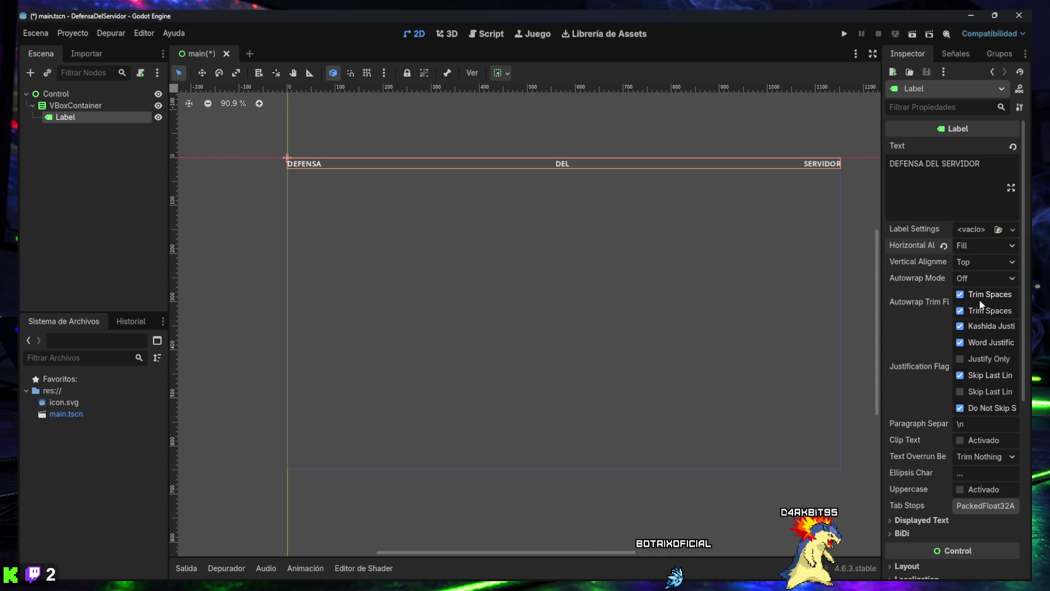
click(981, 246)
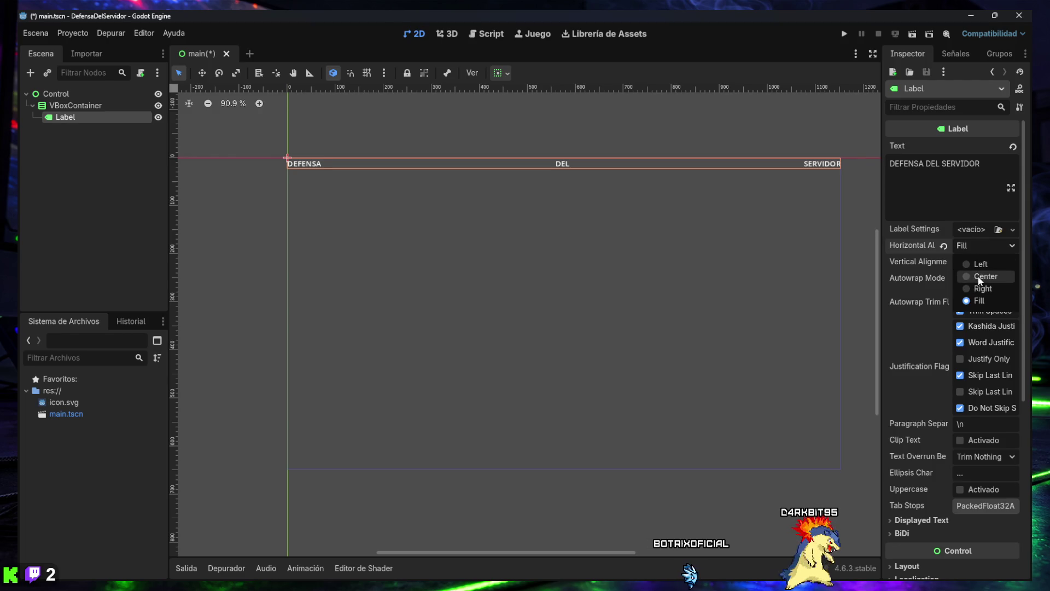
click(978, 275)
click(973, 263)
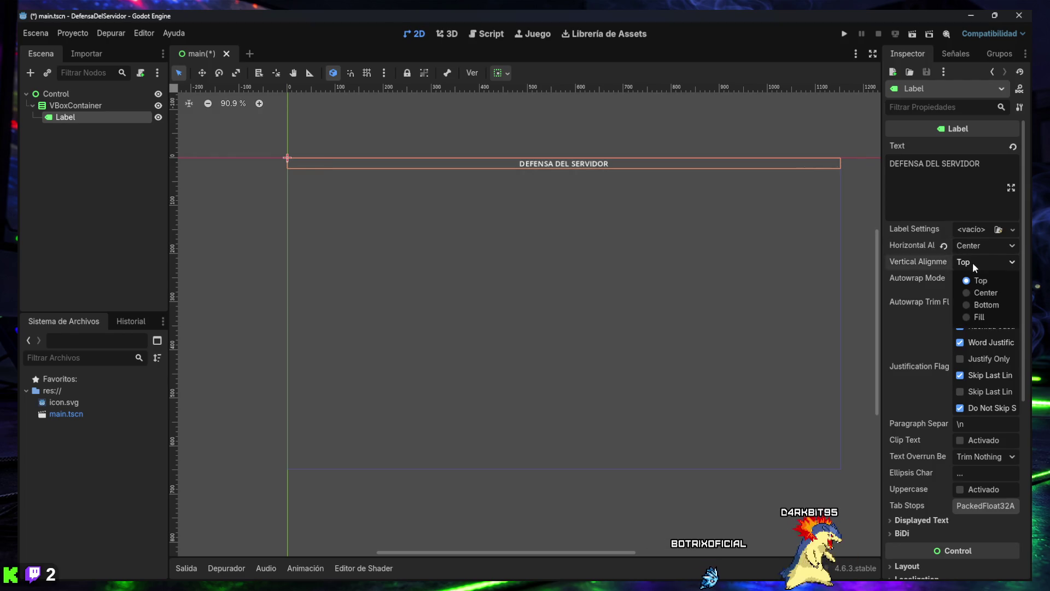
click(980, 305)
click(985, 262)
click(980, 316)
click(983, 262)
click(972, 293)
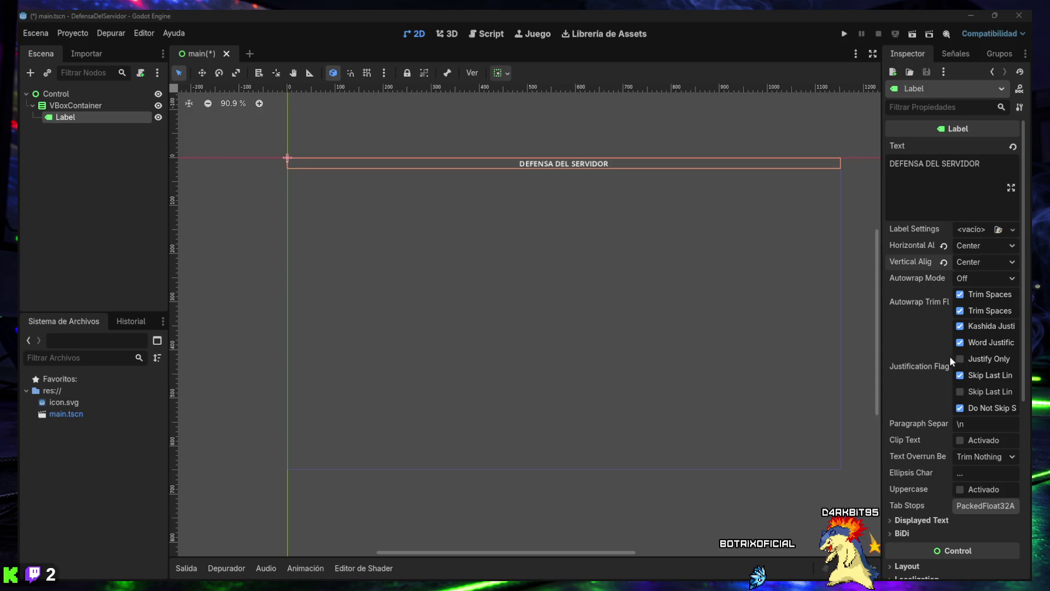
Rename the Label node to TitleLabel.
right_click(75, 120)
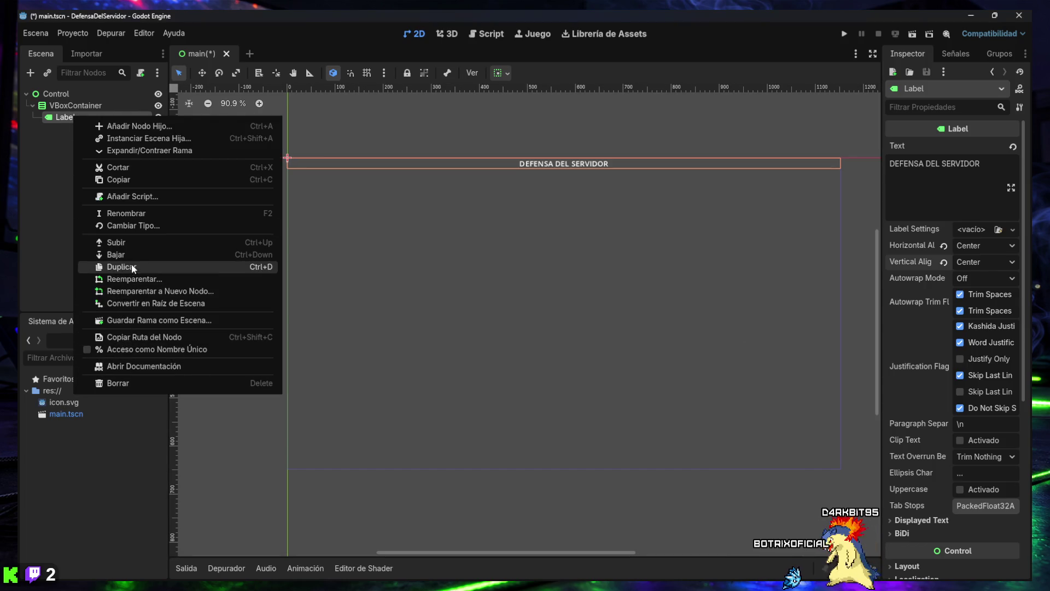
click(133, 214)
text(TitleLabel)
key(Return)
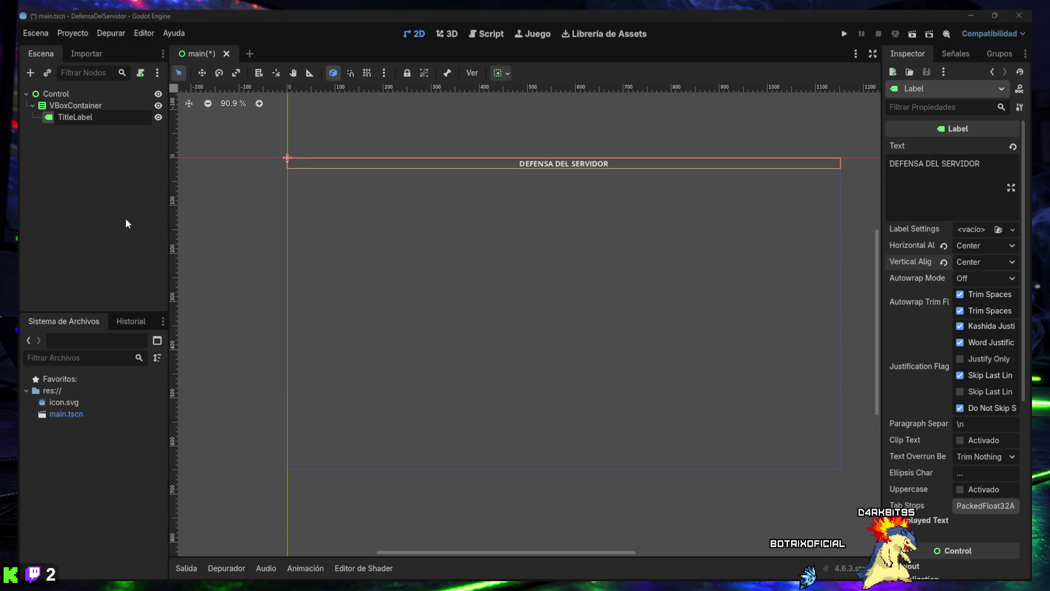
key(Return)
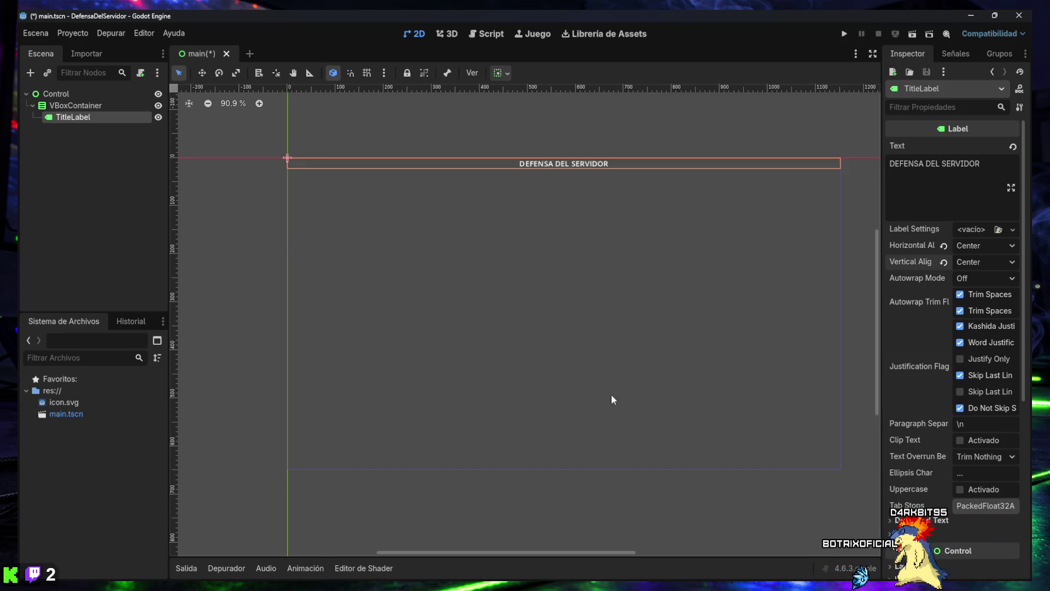
Save main.tscn and capture a screenshot of the editor with TitleLabel selected.
click(68, 134)
key(ctrl+s)
click(70, 121)
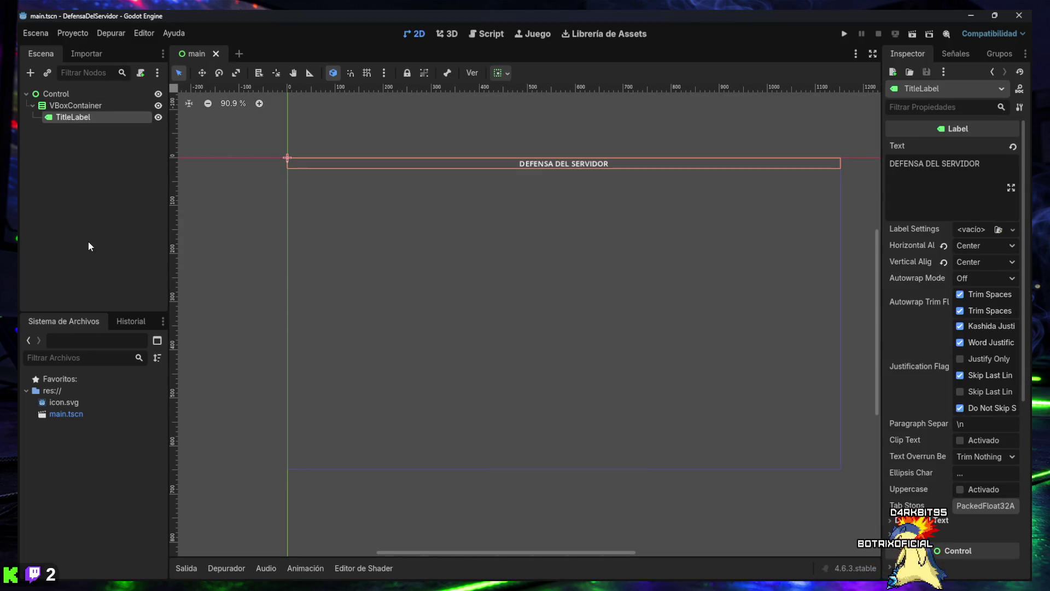
key(super+shift+s)
mouse_move(17, 9)
mouse_down()
mouse_move(983, 503)
mouse_move(1030, 584)
mouse_up()
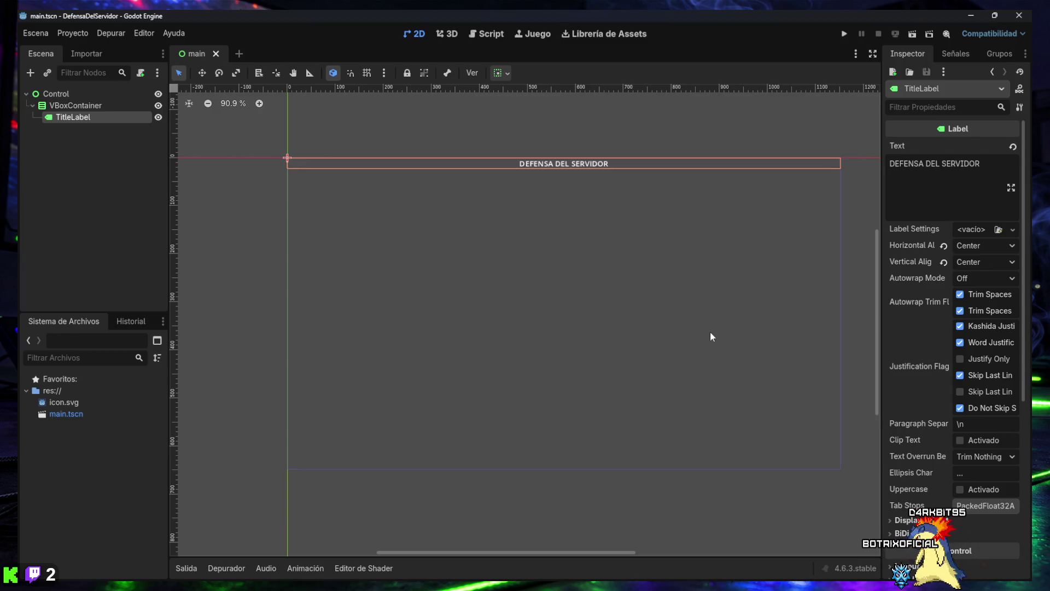
Enable TitleLabel's Font Size theme override and raise it to 32 px.
scroll(915, 471, down, 3)
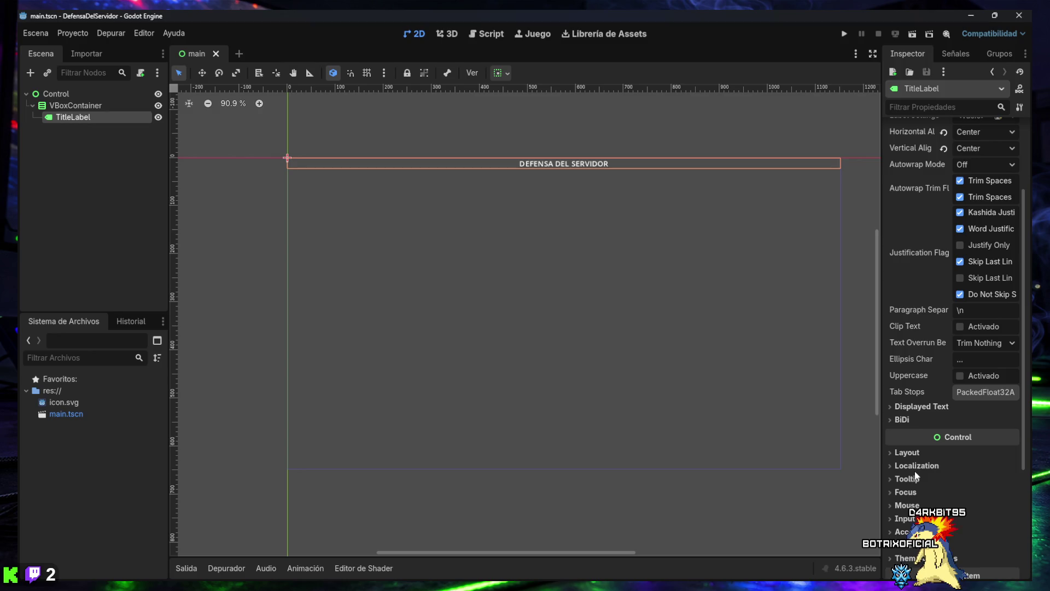
click(926, 501)
scroll(934, 480, down, 1)
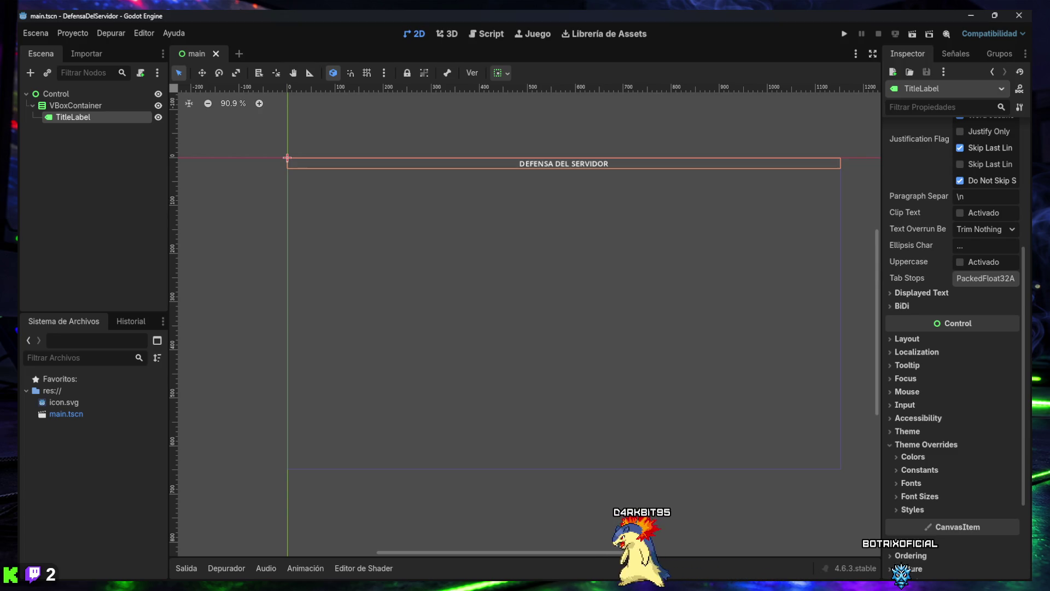
click(919, 496)
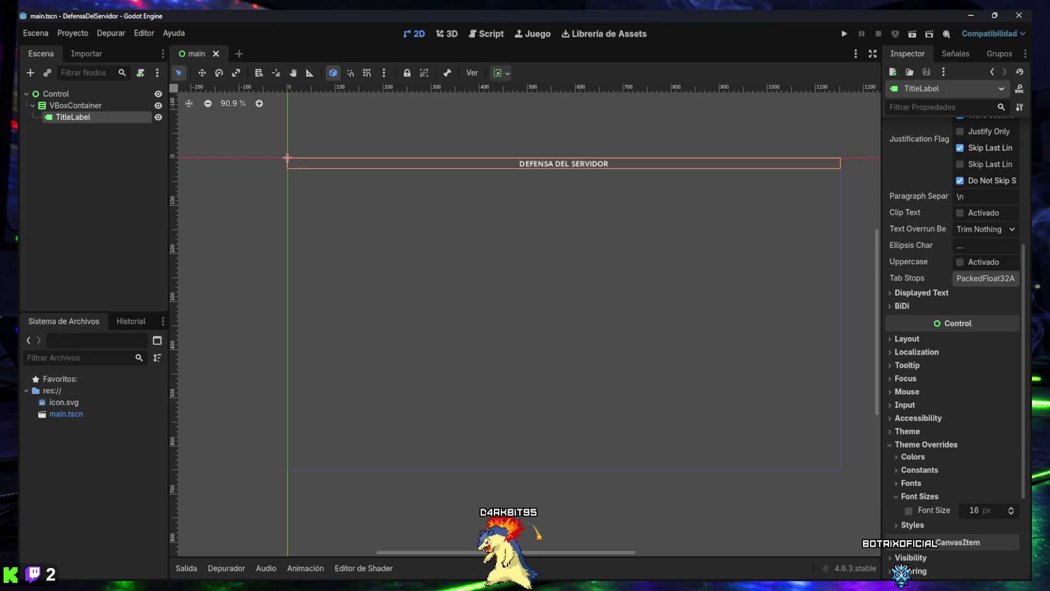
click(1012, 510)
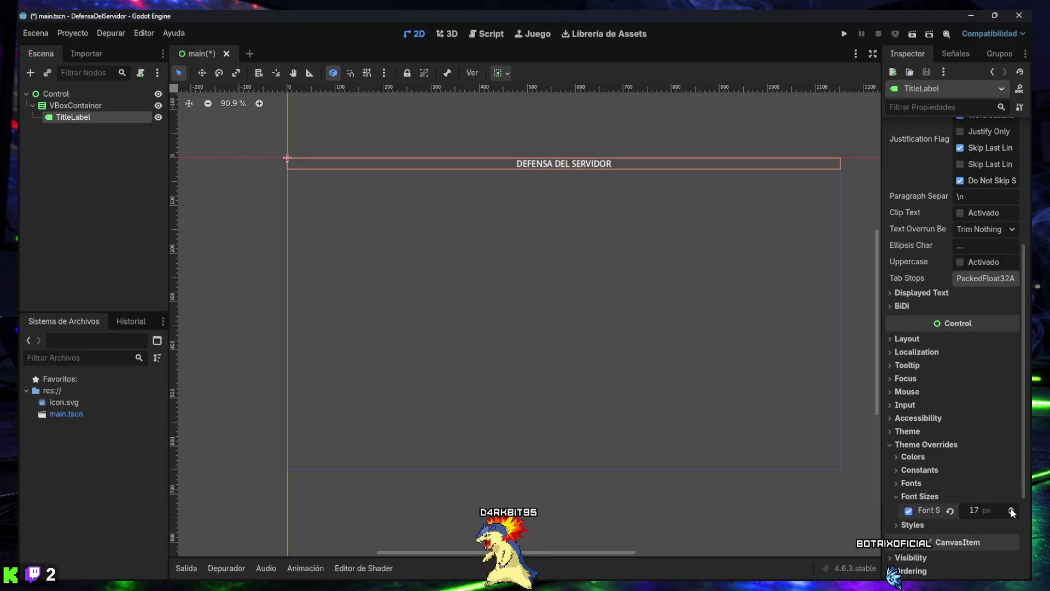
click(1012, 510)
click(1012, 510)
click(1013, 510)
click(1012, 510)
click(1012, 510)
click(1012, 510)
click(1012, 510)
click(1013, 510)
click(1012, 510)
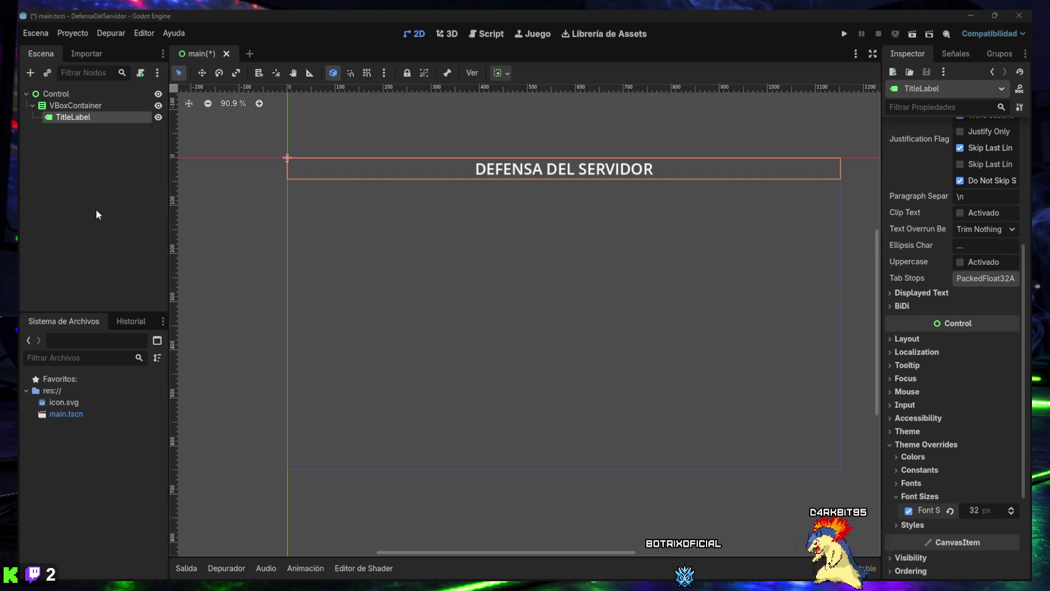
Save the scene and capture a screenshot of the editor window.
key(ctrl+s)
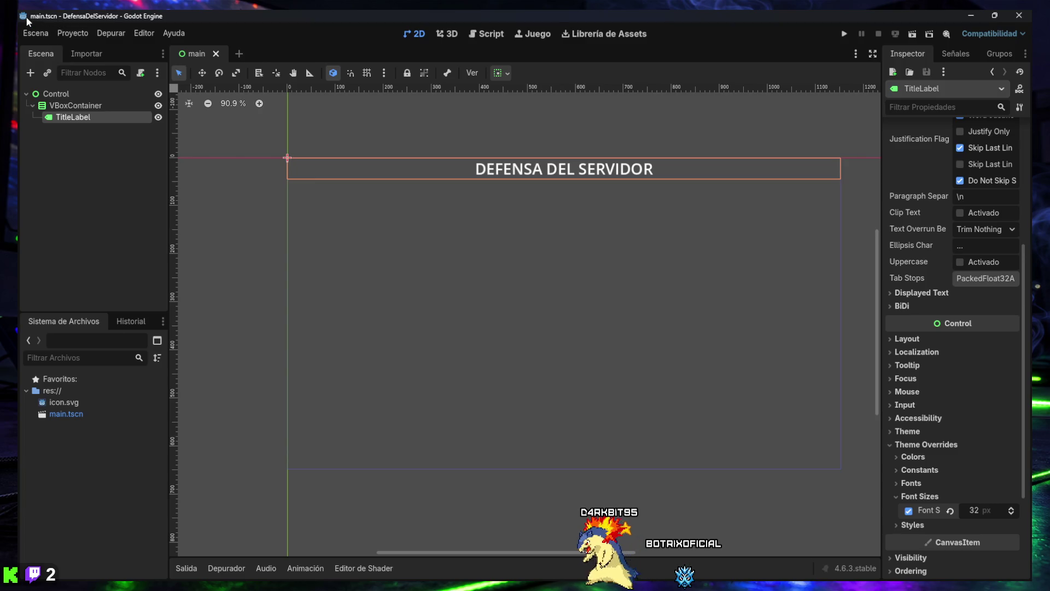
key(super+shift+s)
mouse_move(19, 11)
mouse_down()
mouse_move(911, 458)
mouse_move(1032, 581)
mouse_up()
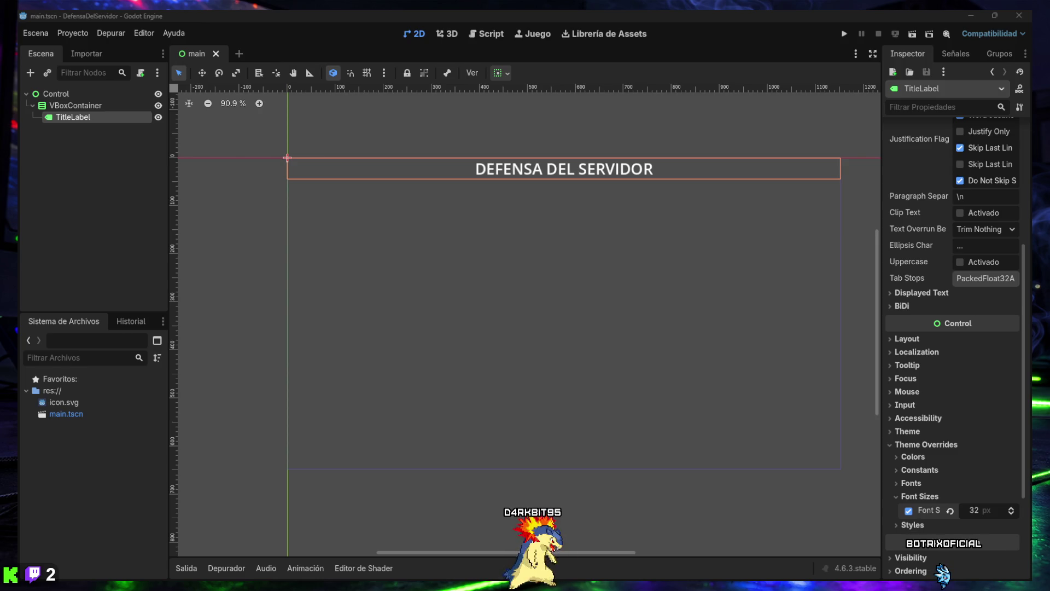
Create a new Label child under VBoxContainer with Ctrl+A.
click(61, 105)
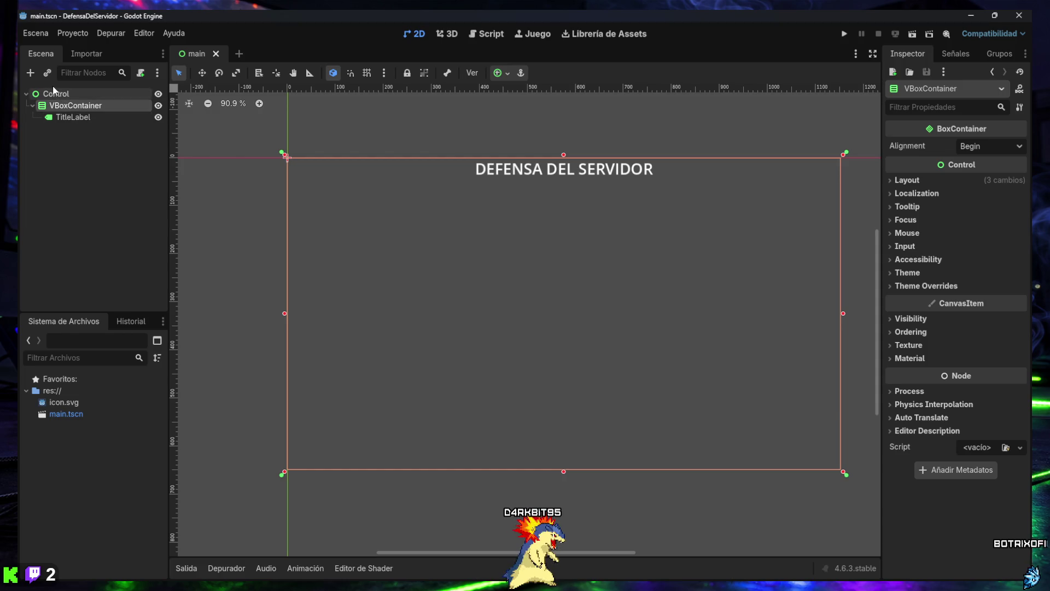
key(ctrl+a)
text(Label)
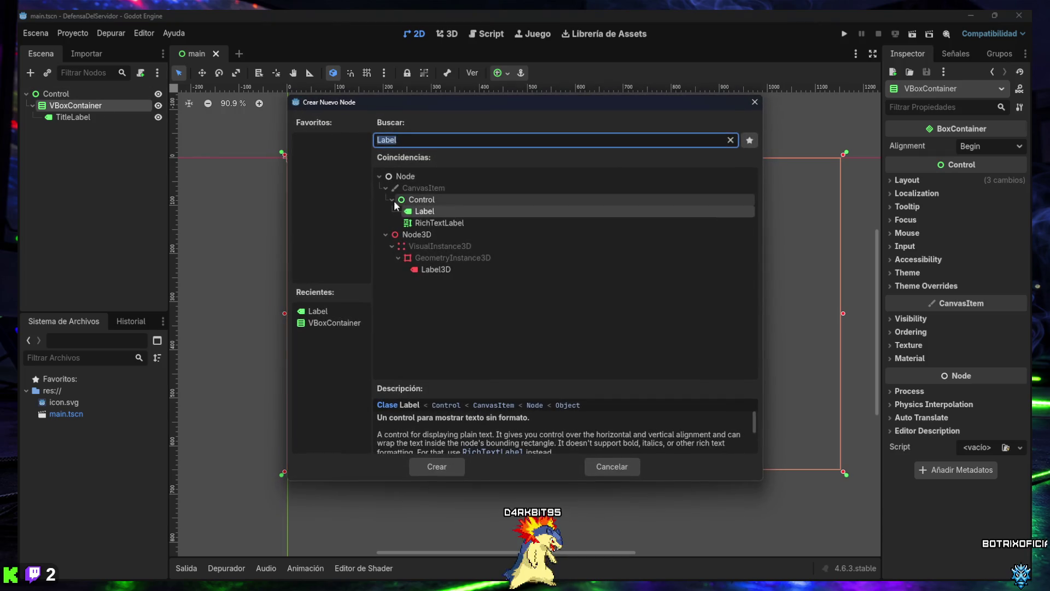
key(Return)
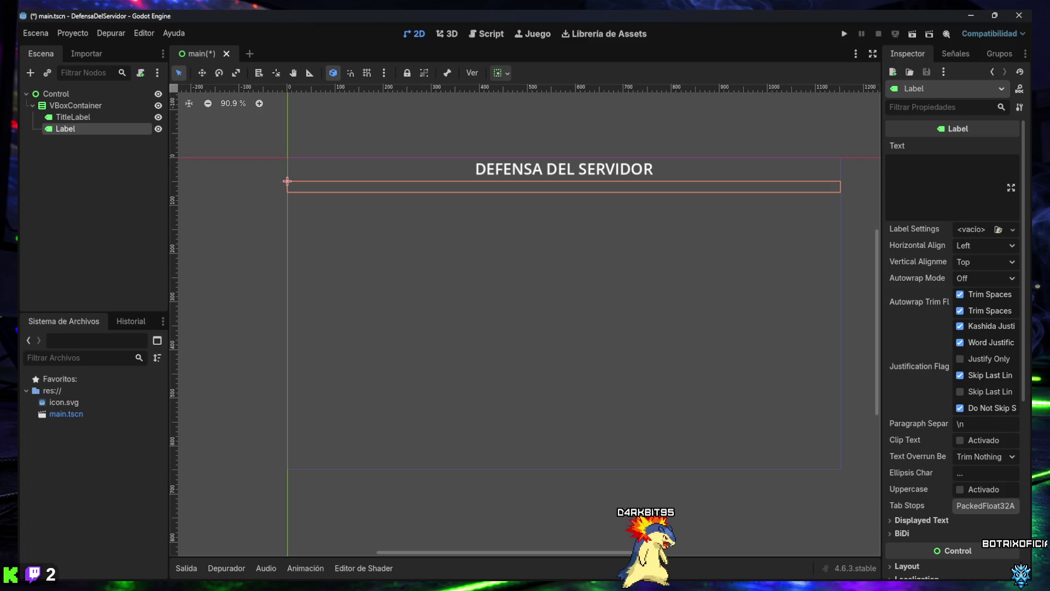
Rename the new Label node to StatsLabel.
right_click(60, 129)
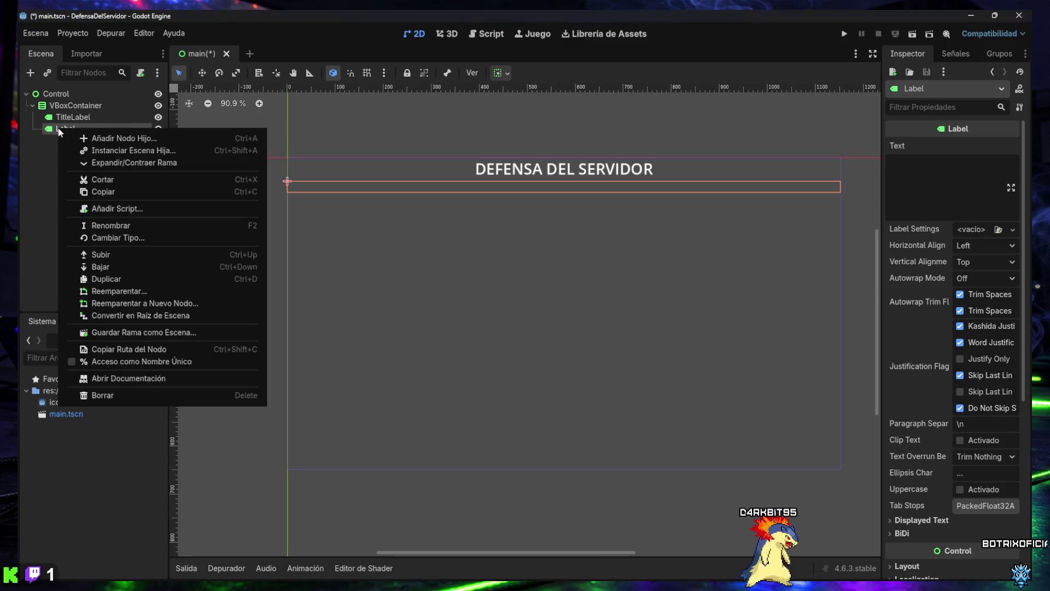
click(97, 228)
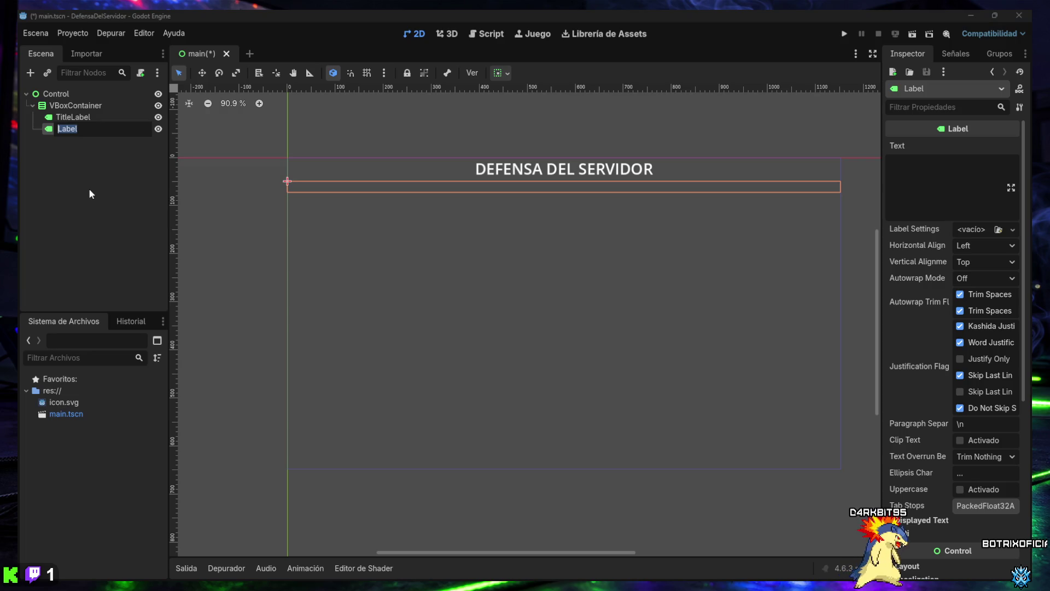
text(StatsLabel)
key(Return)
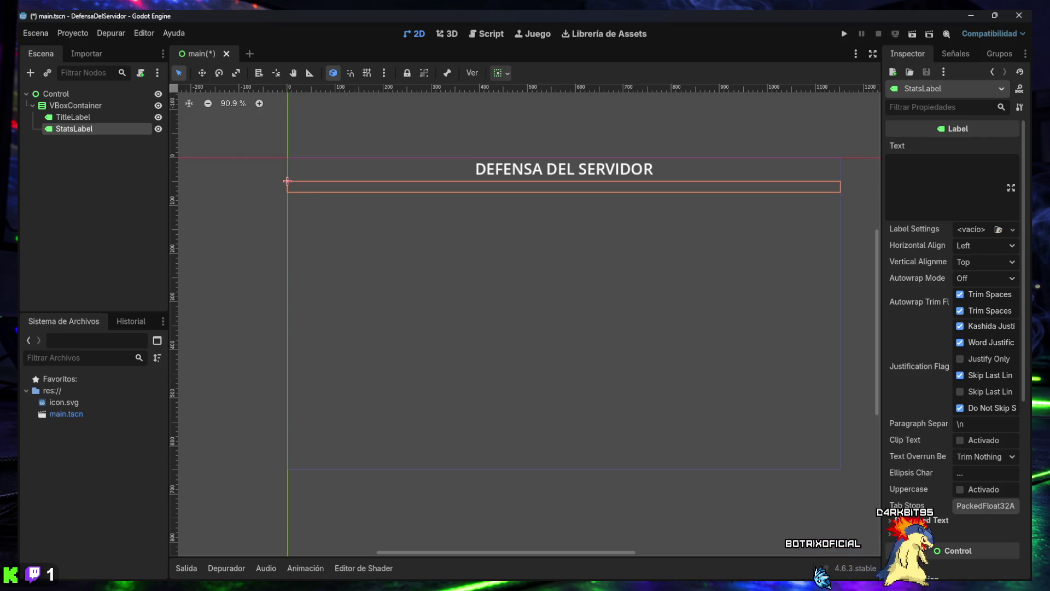
Center StatsLabel horizontally and paste 'Seguridad: 100 / 100, Energía: 3 / 3, Firewall: Nivel 1, Turno: 1 / 10'.
click(977, 246)
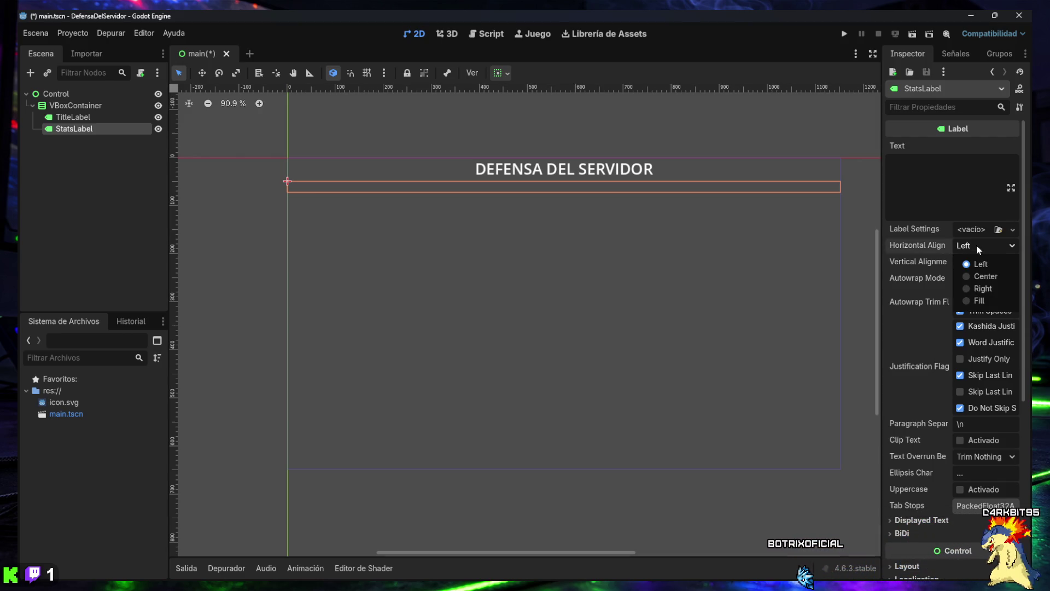
click(978, 276)
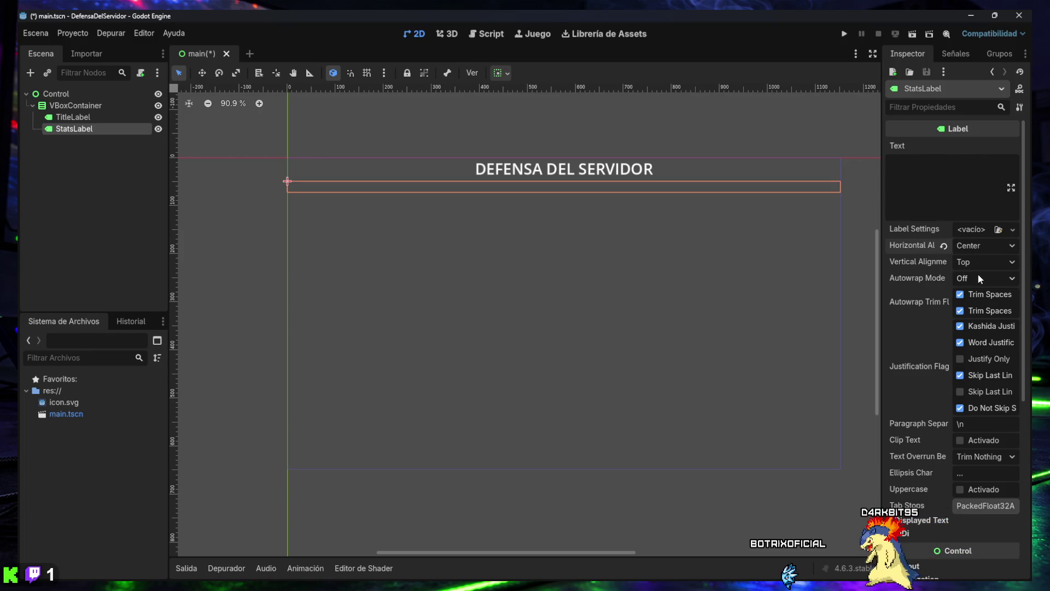
click(950, 213)
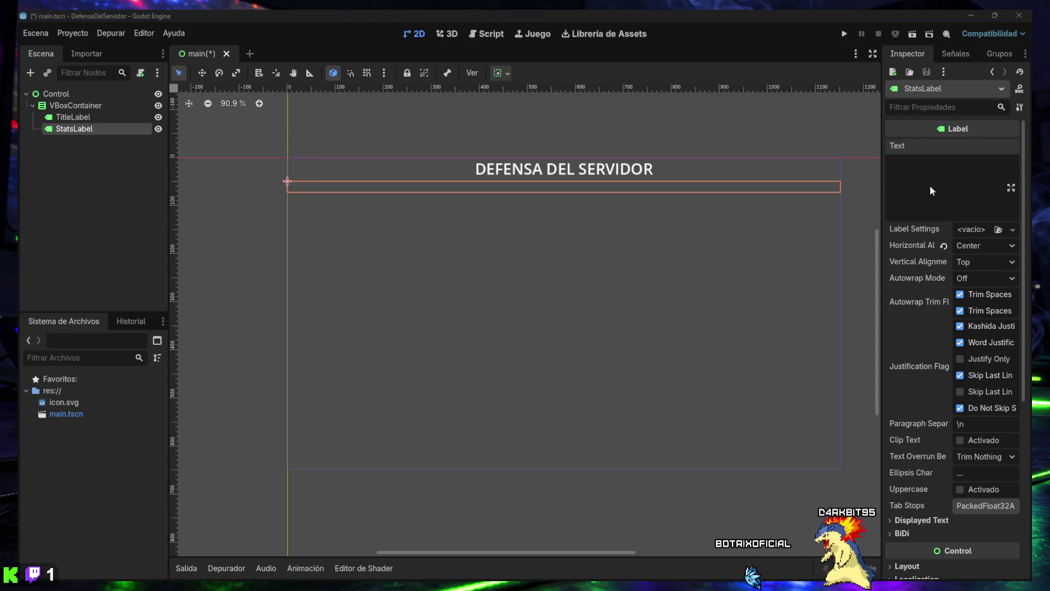
key(ctrl+v)
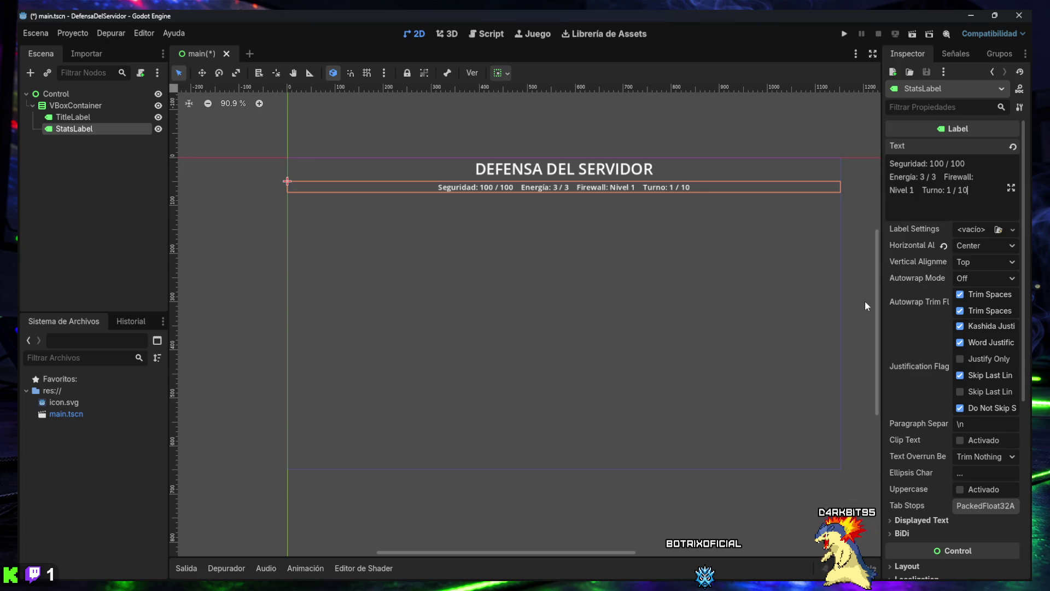
click(90, 185)
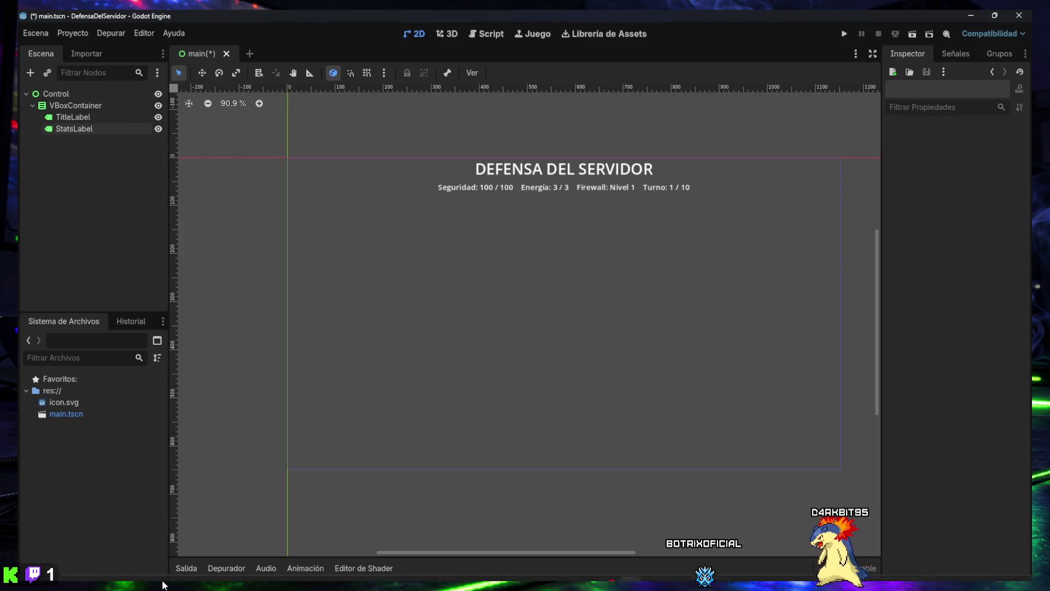
mouse_move(166, 588)
mouse_move(561, 572)
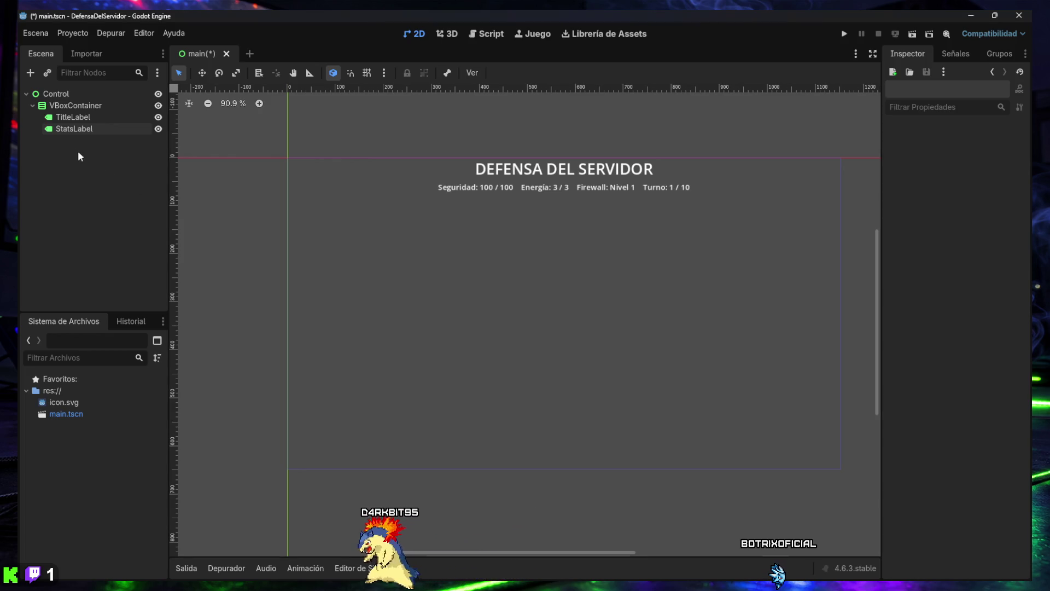
Save main.tscn with Ctrl+S and capture screenshots of the editor showing StatsLabel.
click(73, 129)
key(super+shift+s)
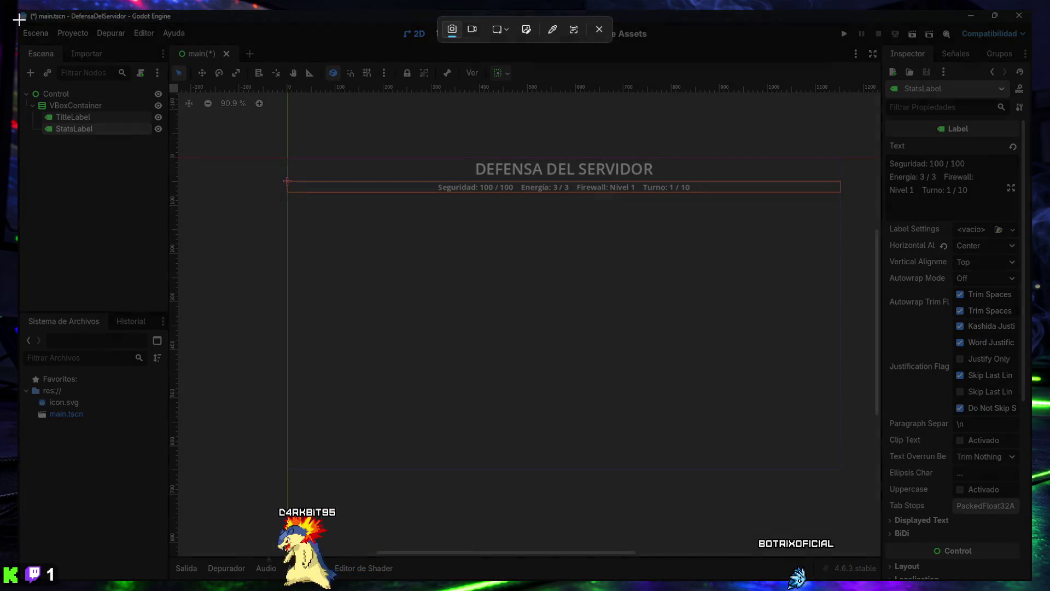
mouse_move(18, 11)
mouse_down()
mouse_move(335, 271)
mouse_move(937, 526)
mouse_move(1034, 583)
mouse_up()
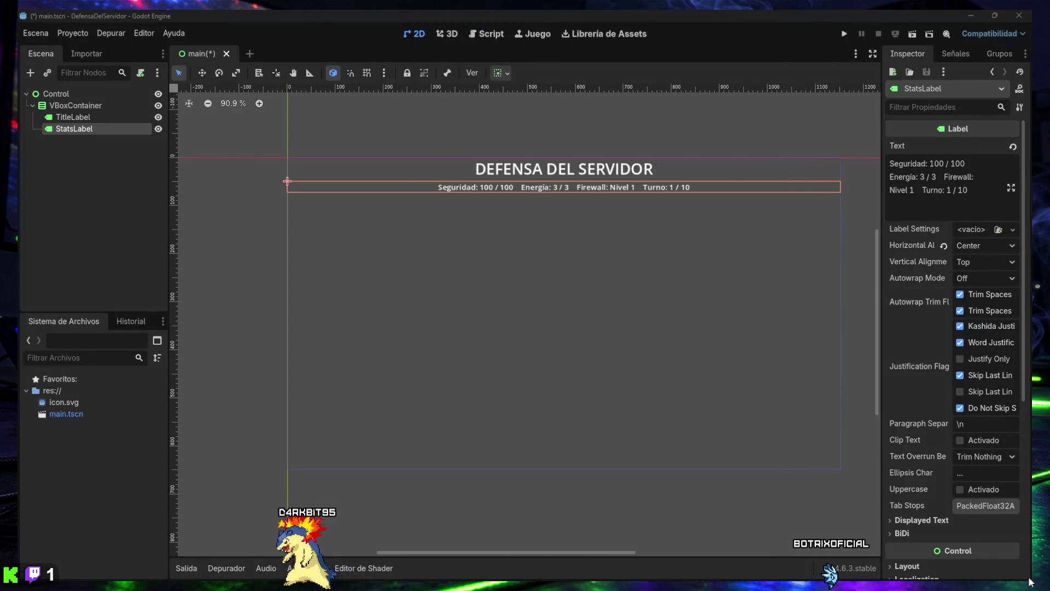
key(ctrl+s)
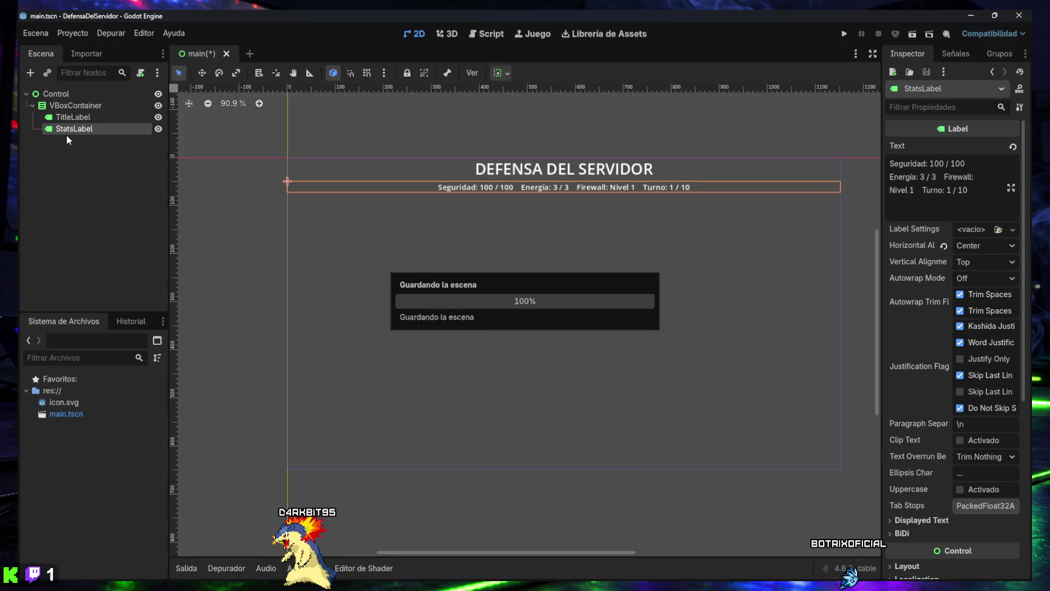
key(super+shift+s)
mouse_move(18, 11)
mouse_down()
mouse_move(967, 488)
mouse_move(1032, 580)
mouse_up()
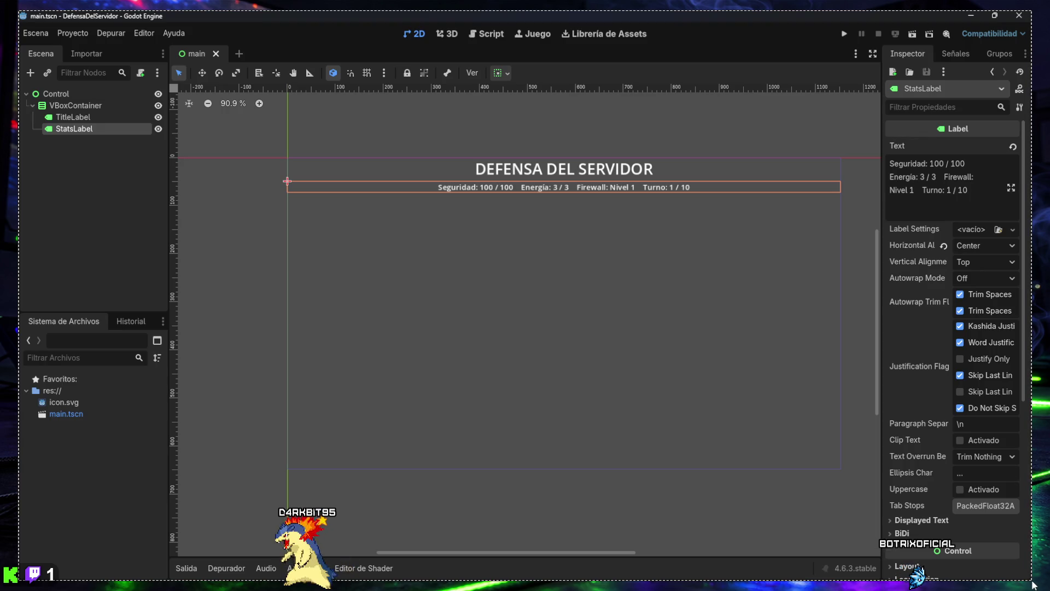
drag(1033, 583, 1033, 584)
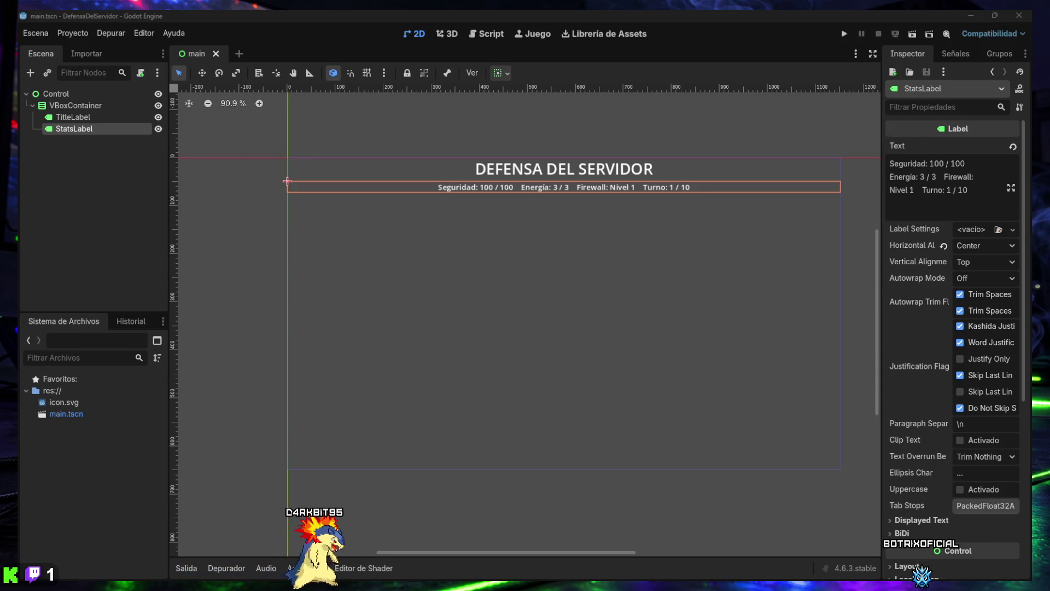
Delete two extra spaces before 'Energía' in the StatsLabel text, then select VBoxContainer.
click(888, 175)
key(BackSpace)
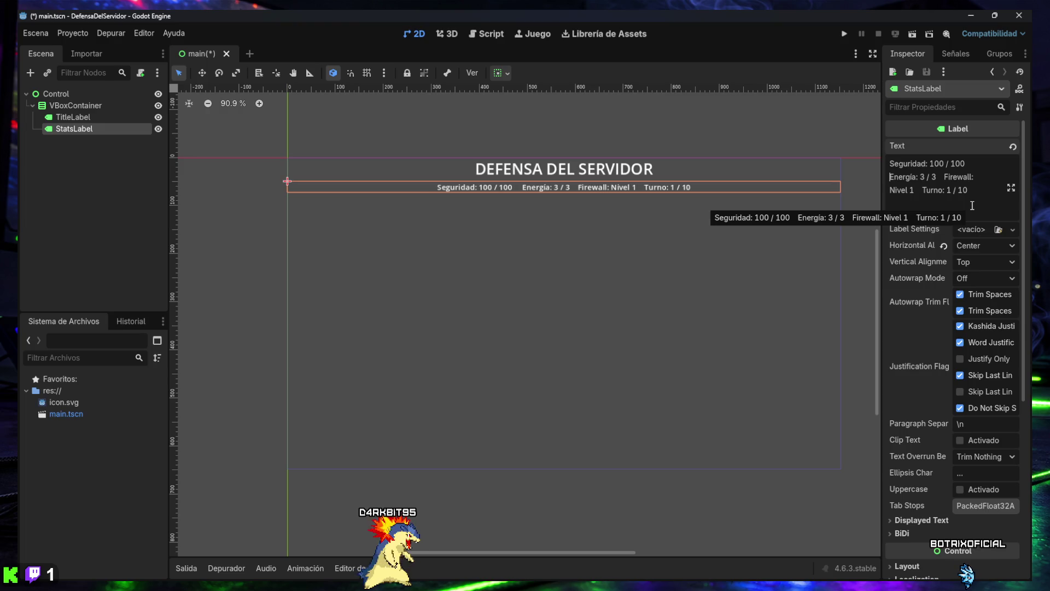
key(BackSpace)
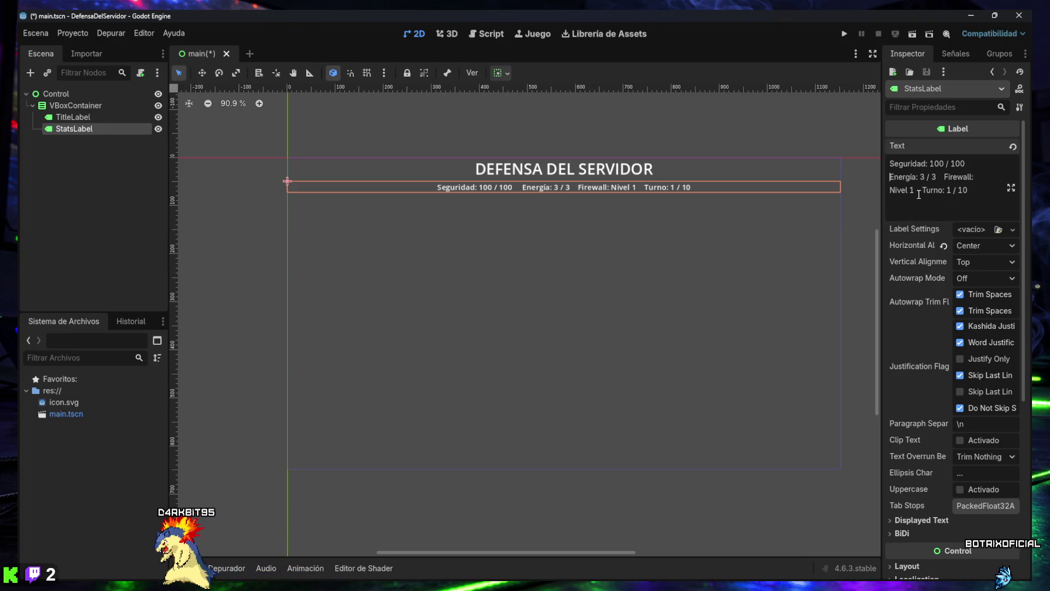
click(908, 218)
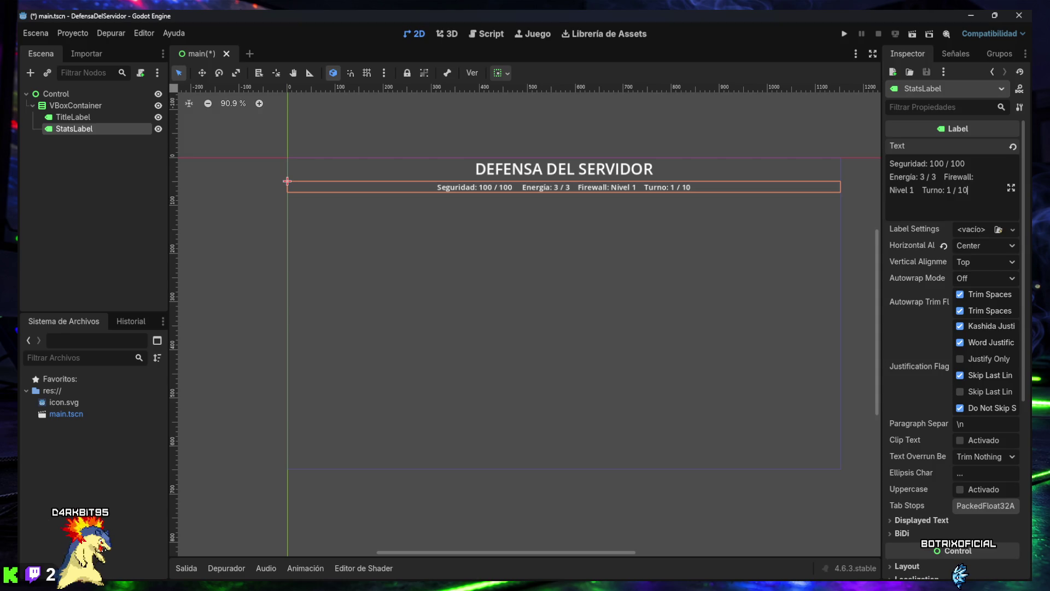
click(62, 106)
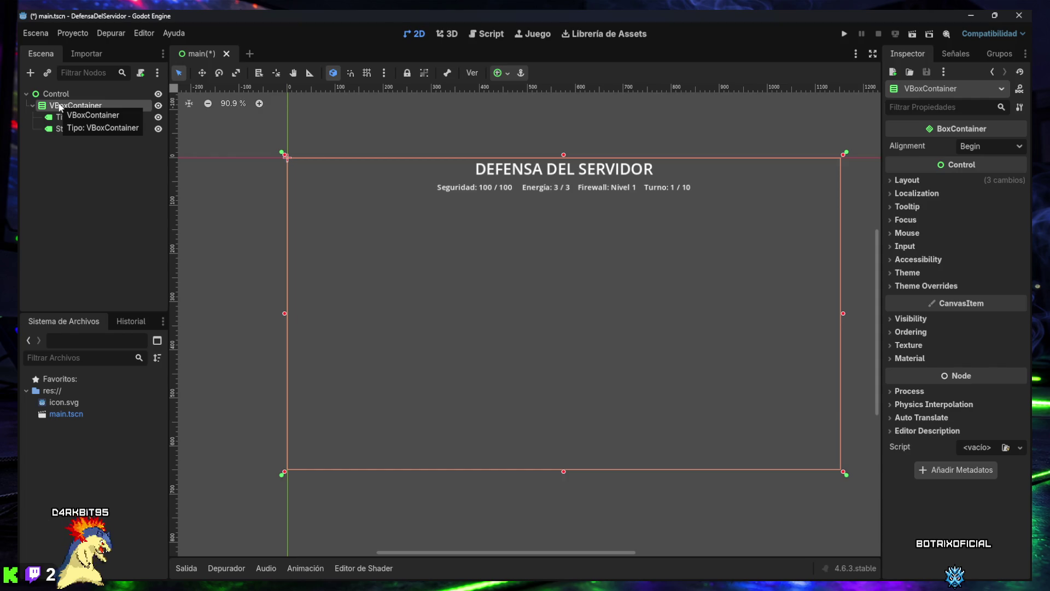
Add a Label named ThreatLabel under VBoxContainer and paste the three threat lines as its text.
click(30, 72)
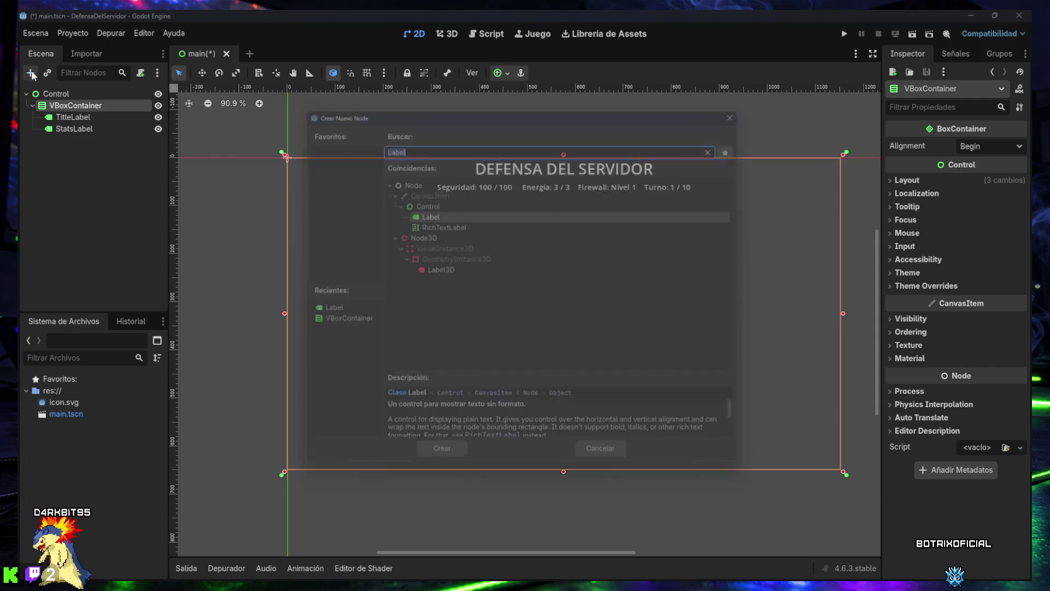
click(451, 465)
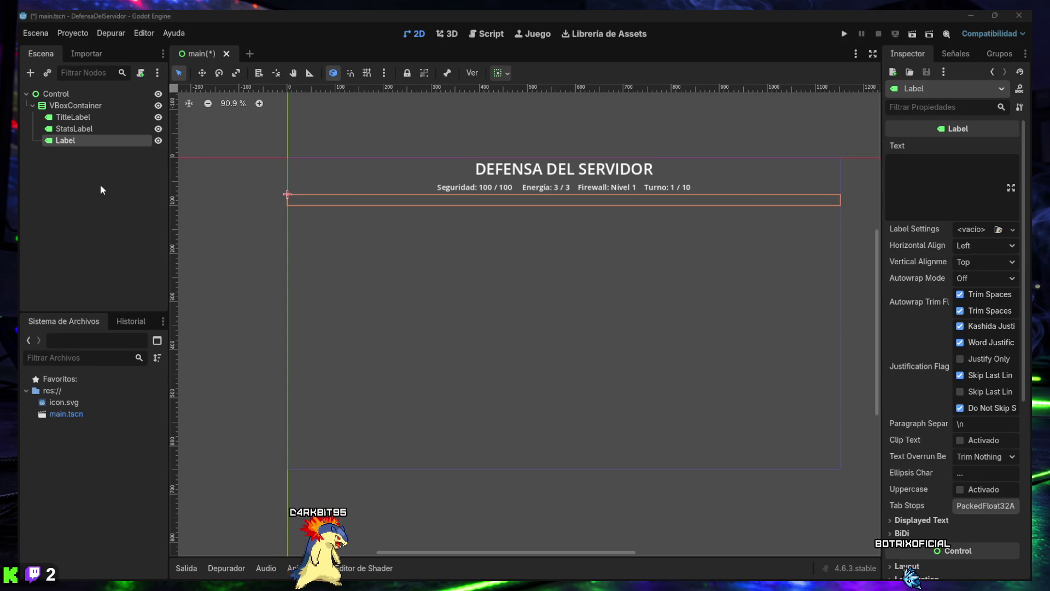
click(63, 143)
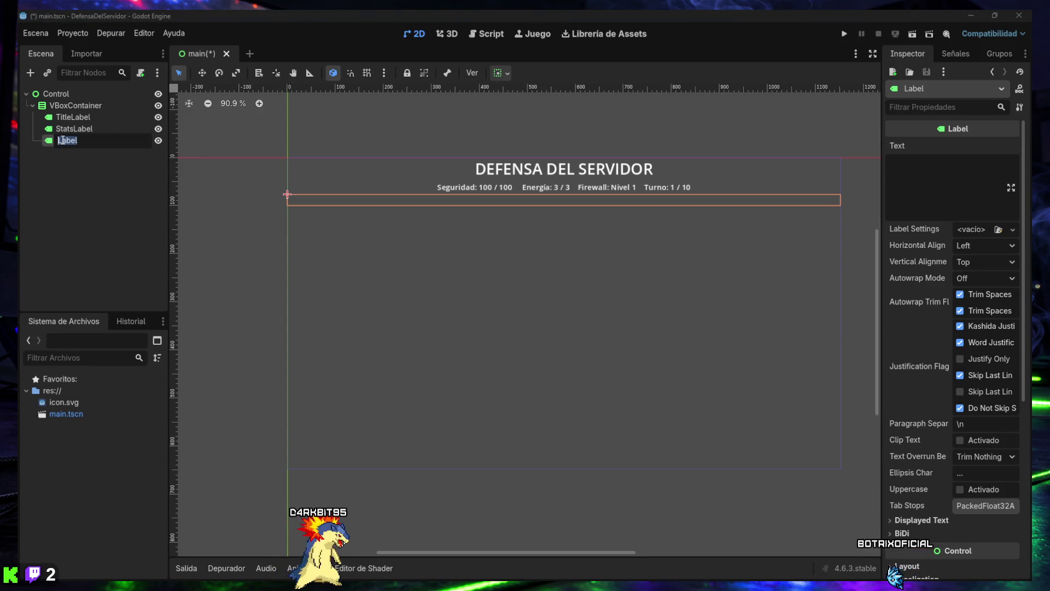
text(Threat)
key(Escape)
text(Threat)
key(Return)
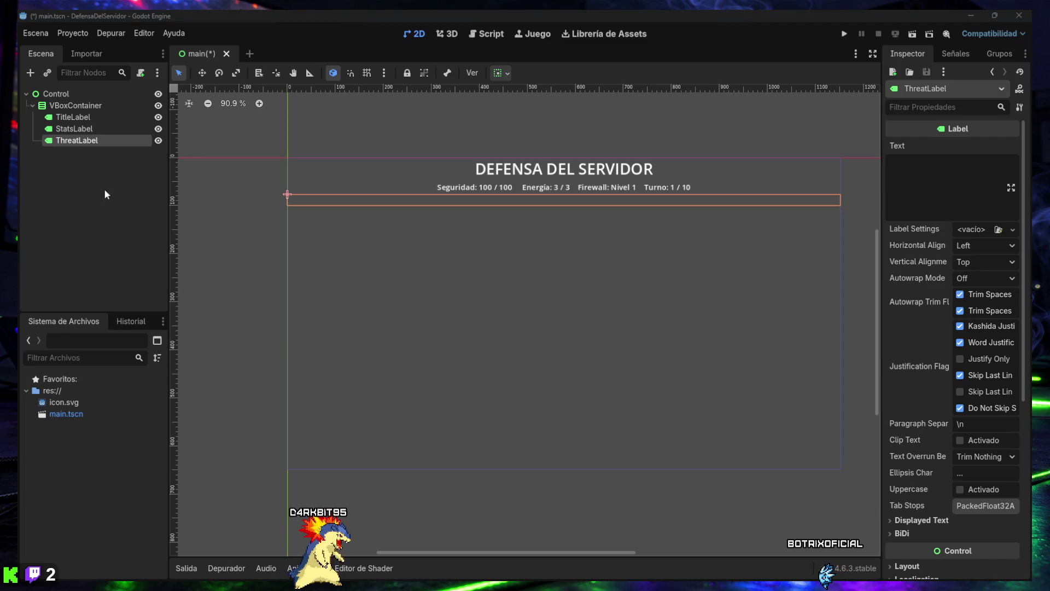
text(Amenaza actual: Escaneo de puertos Daño potencial: 8 Estado: Activa)
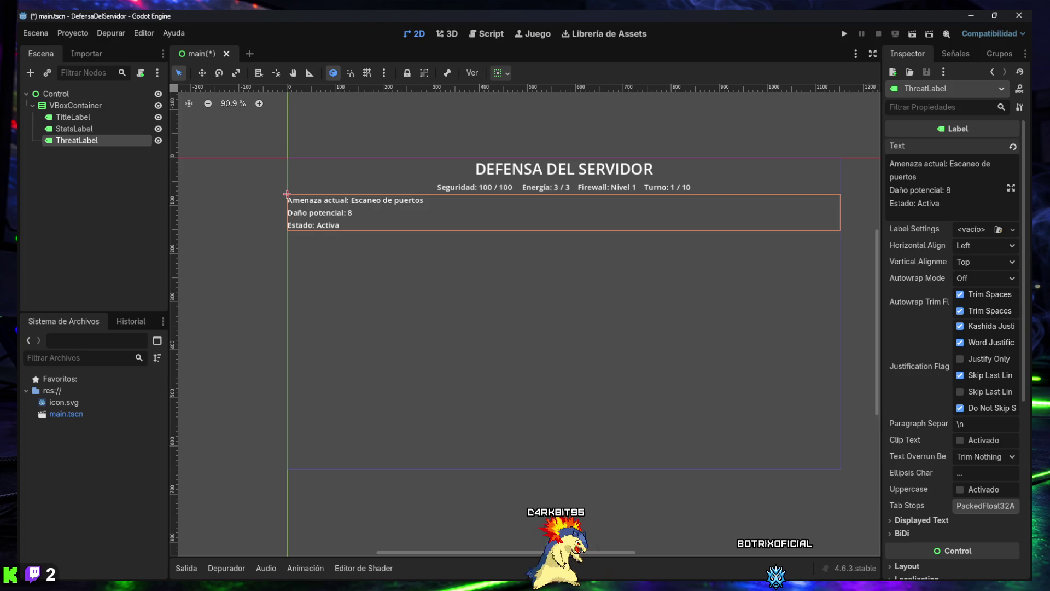
Try centering ThreatLabel's alignments, then reset them back to Left and Top.
click(991, 244)
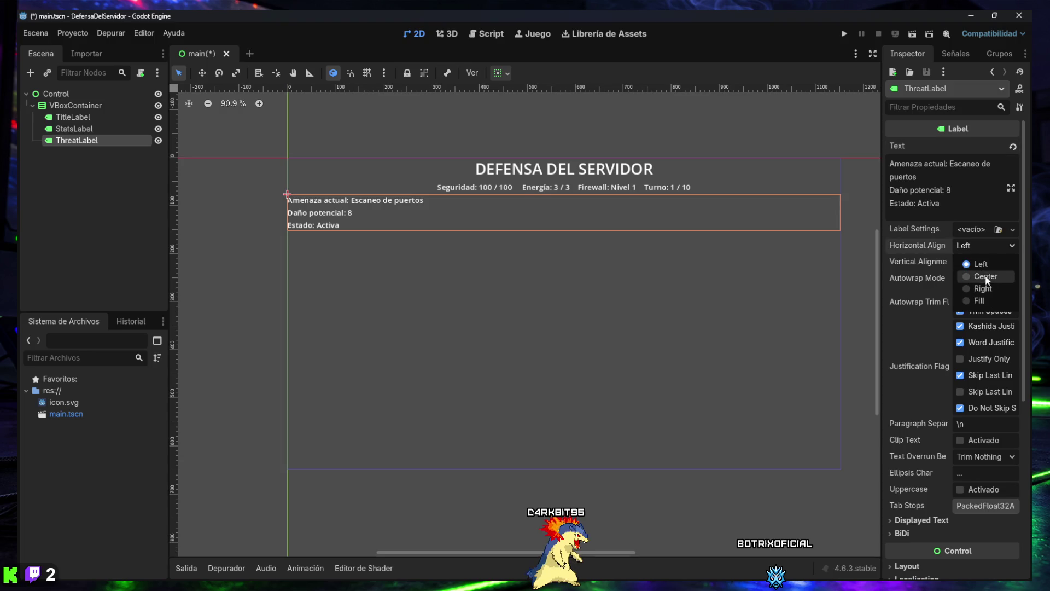
click(986, 277)
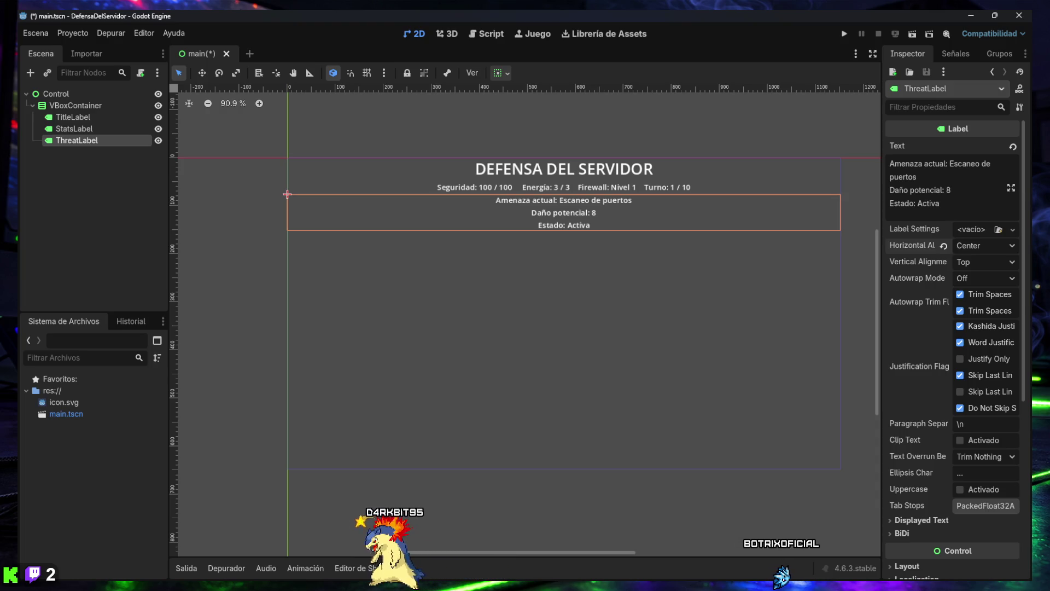
click(944, 245)
click(980, 262)
click(982, 292)
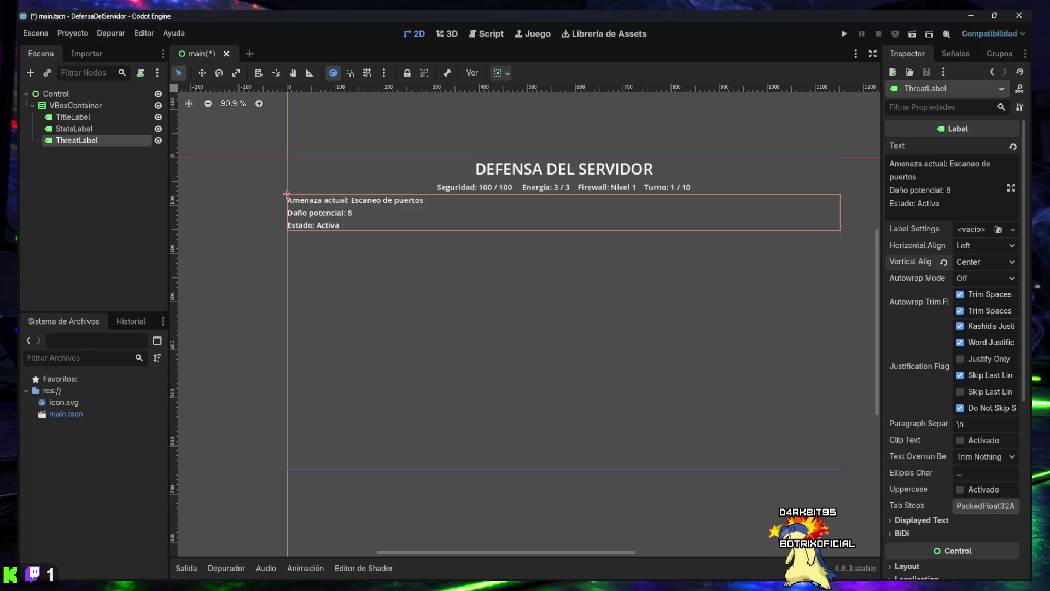
click(943, 264)
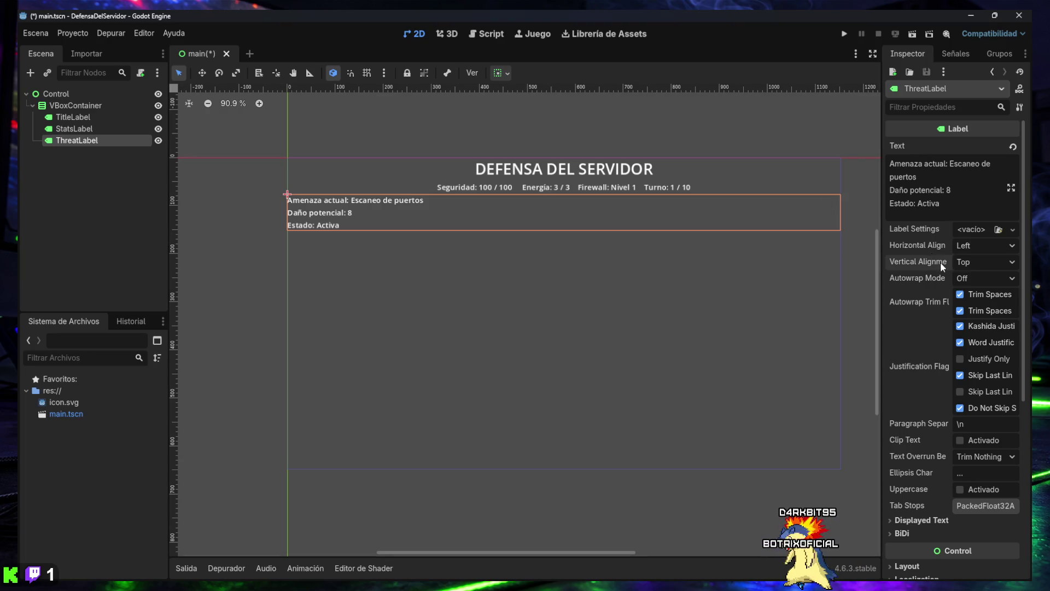
Center ThreatLabel horizontally and vertically and set its Autowrap Mode to Word.
click(982, 245)
click(982, 275)
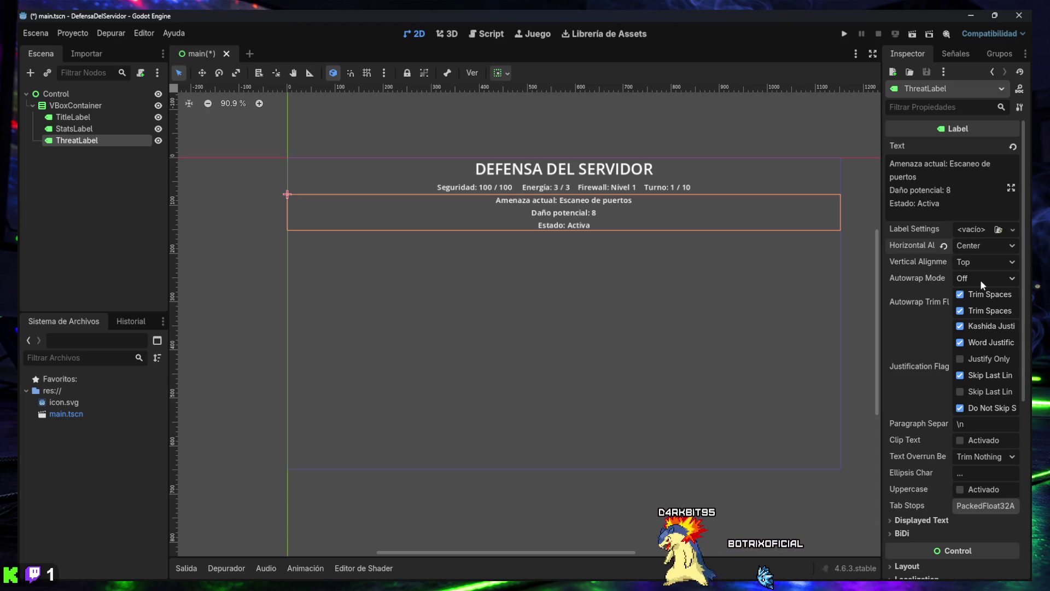
click(966, 265)
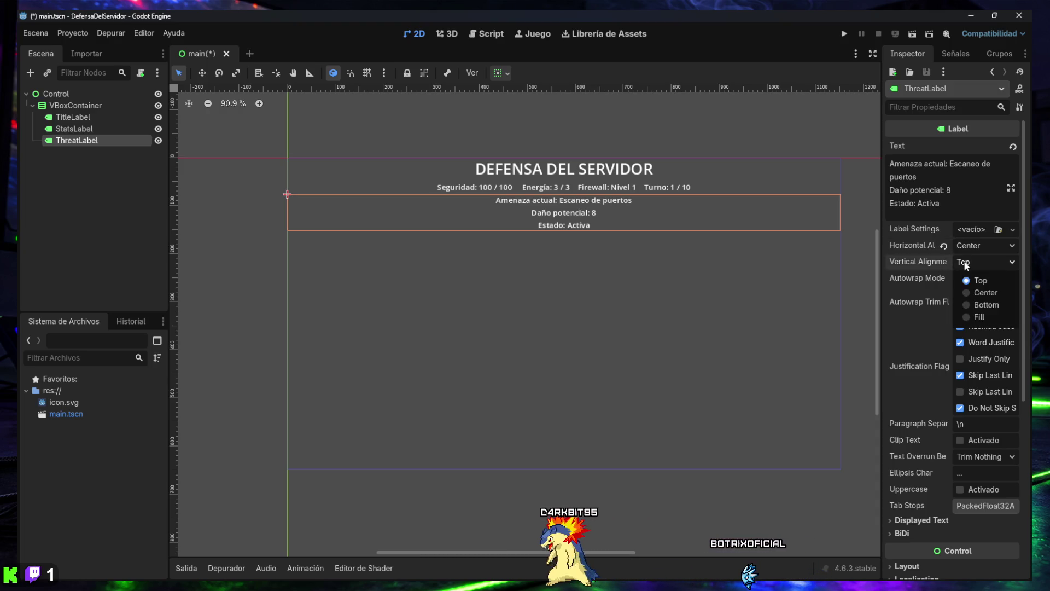
click(975, 292)
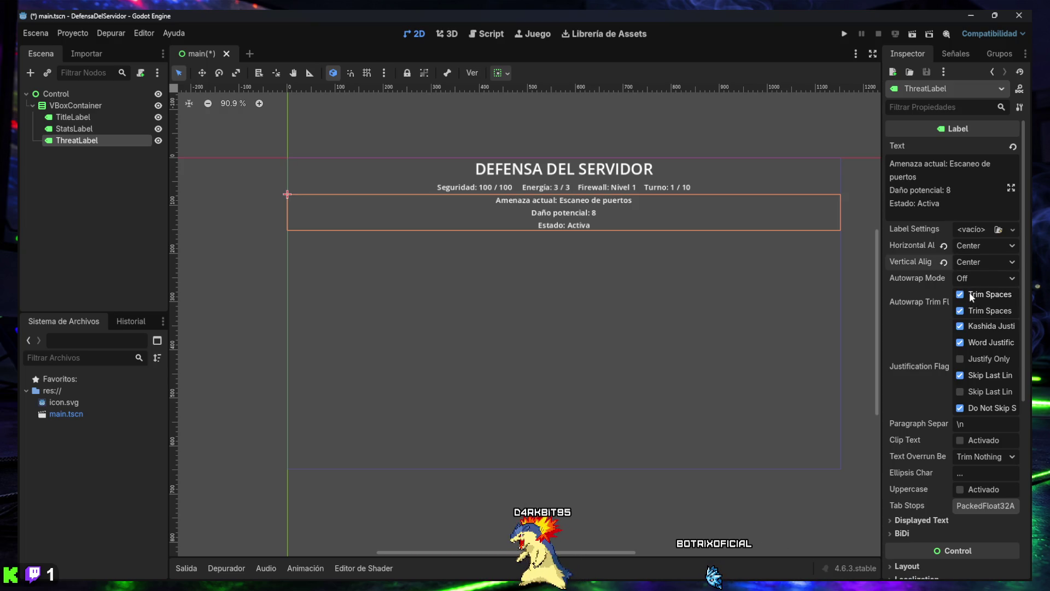
click(977, 279)
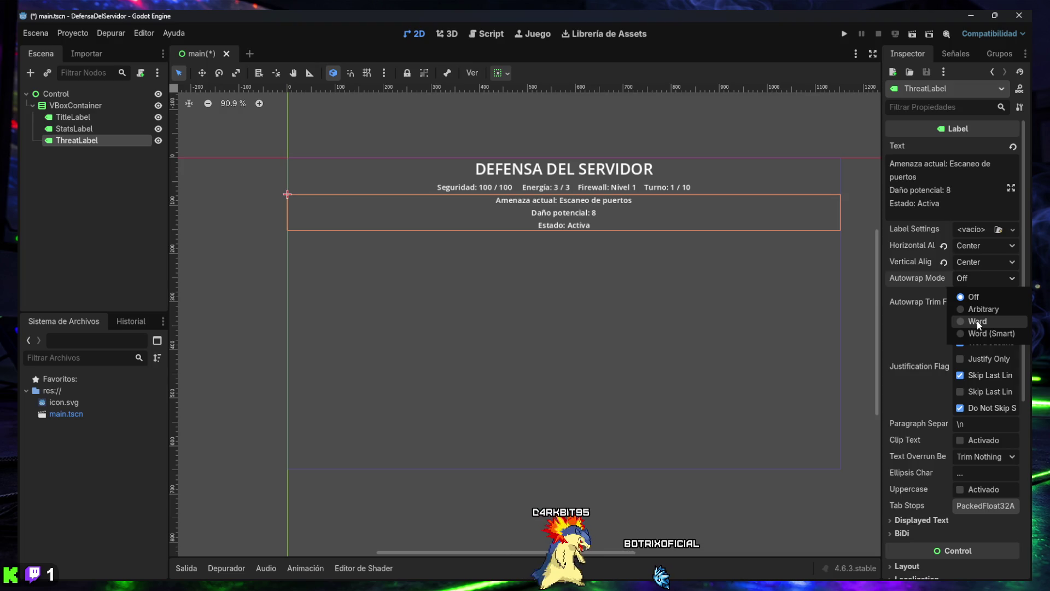
click(978, 323)
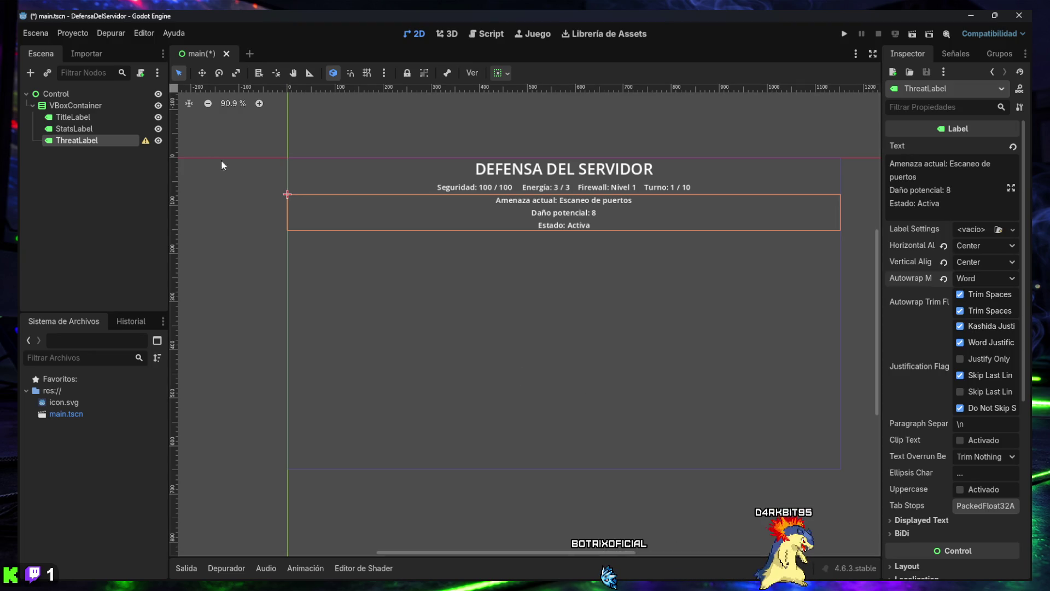
Read ThreatLabel's warning that it needs a custom minimum size.
mouse_move(145, 142)
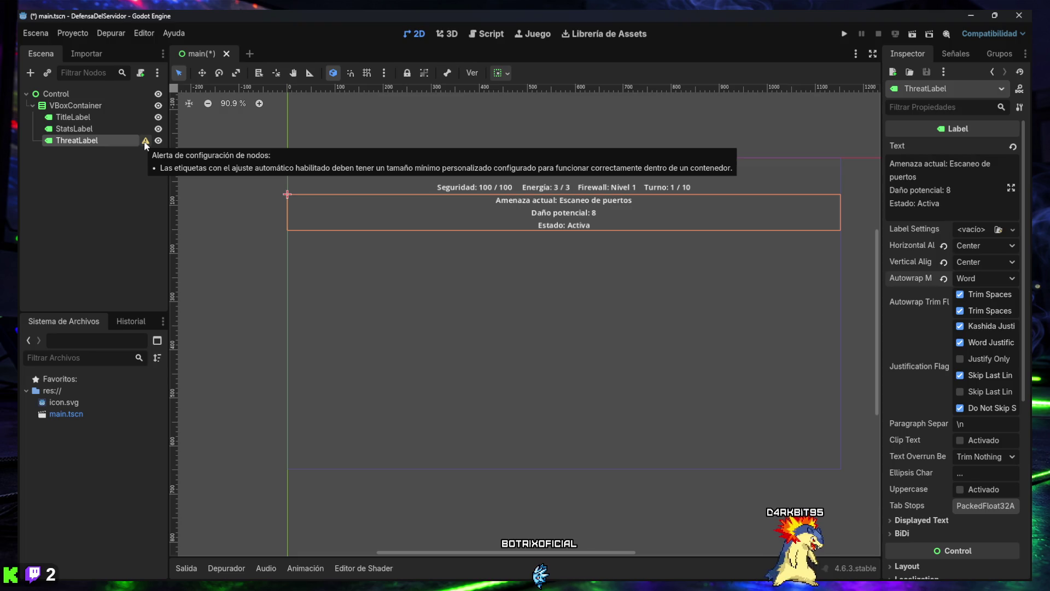
key(super+shift+s)
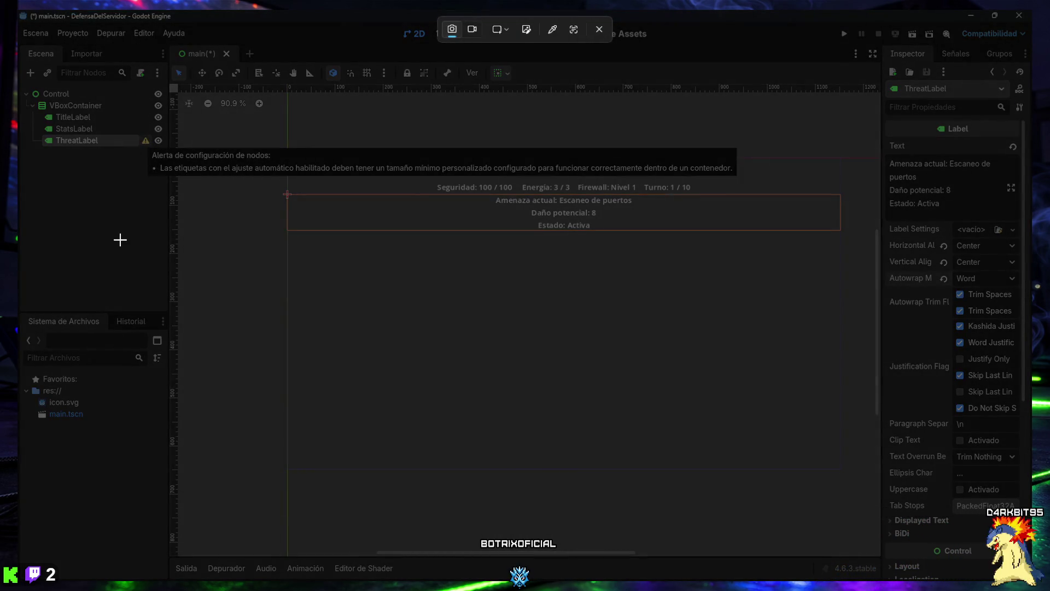
key(Escape)
Save main.tscn and capture a screenshot of the whole editor window.
key(ctrl+s)
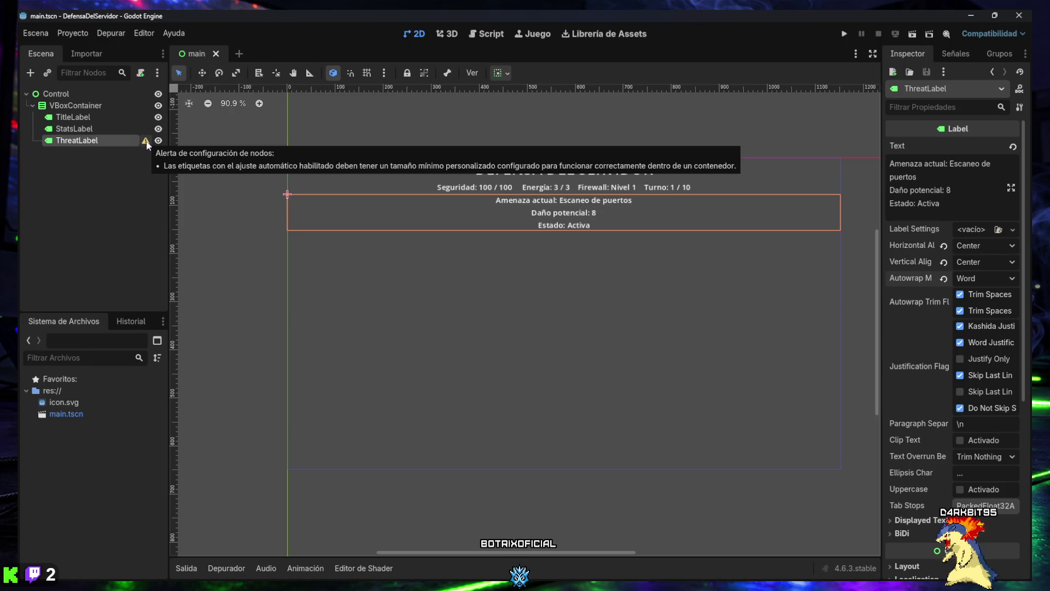
key(super+shift+s)
mouse_move(17, 10)
mouse_down()
mouse_move(893, 548)
mouse_move(1032, 584)
mouse_up()
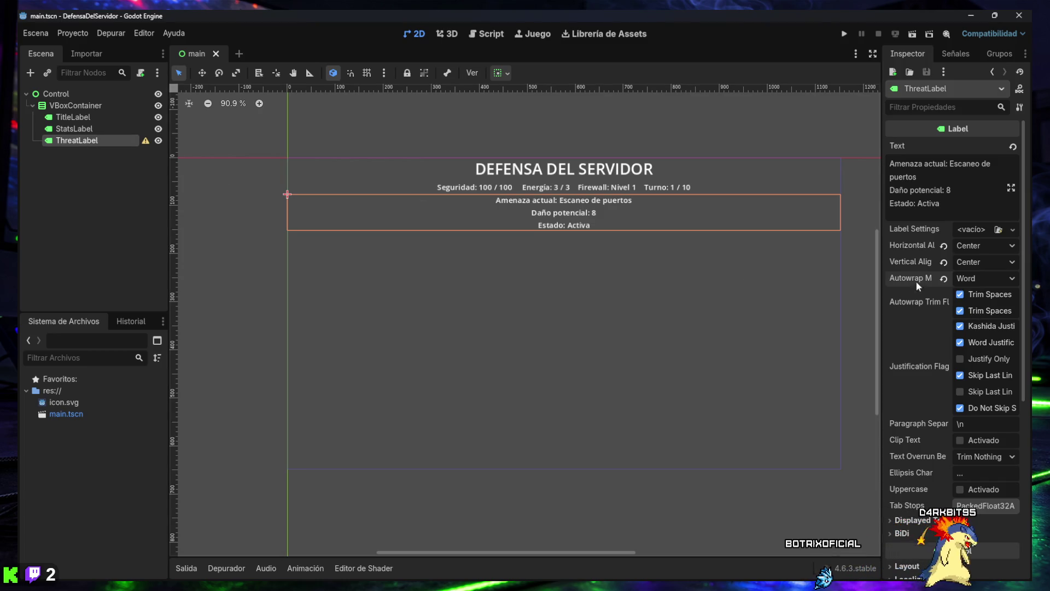
scroll(928, 247, down, 5)
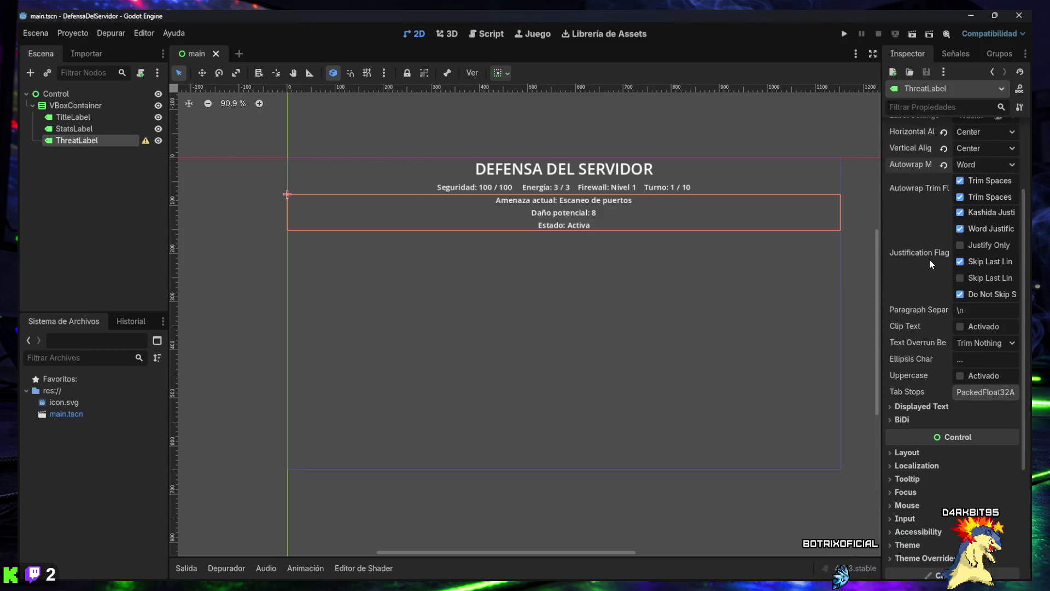
Set ThreatLabel's Layout Custom Minimum Size y to 90 px.
click(909, 396)
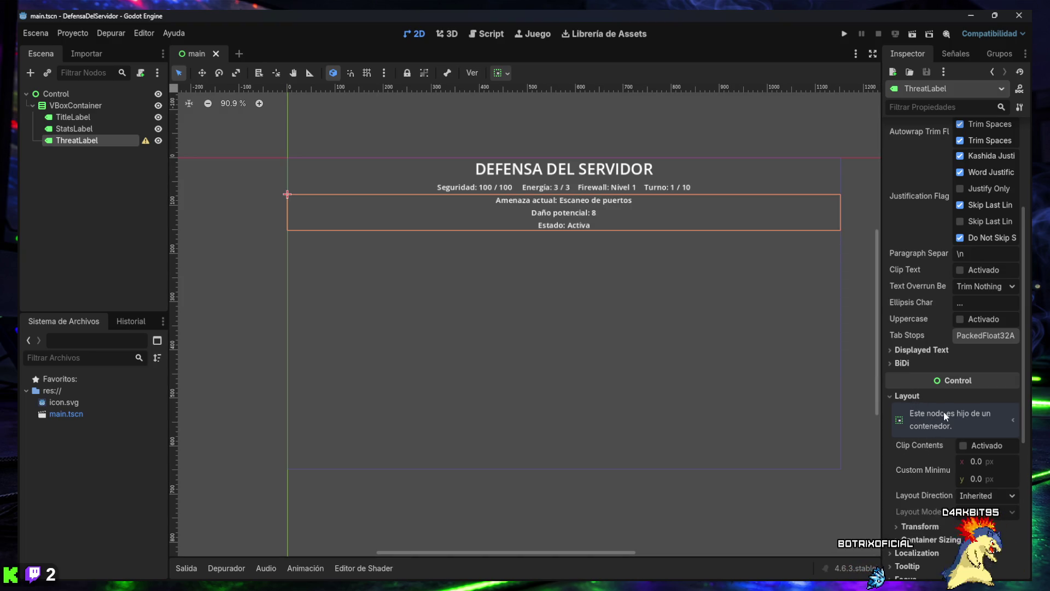
scroll(938, 451, down, 2)
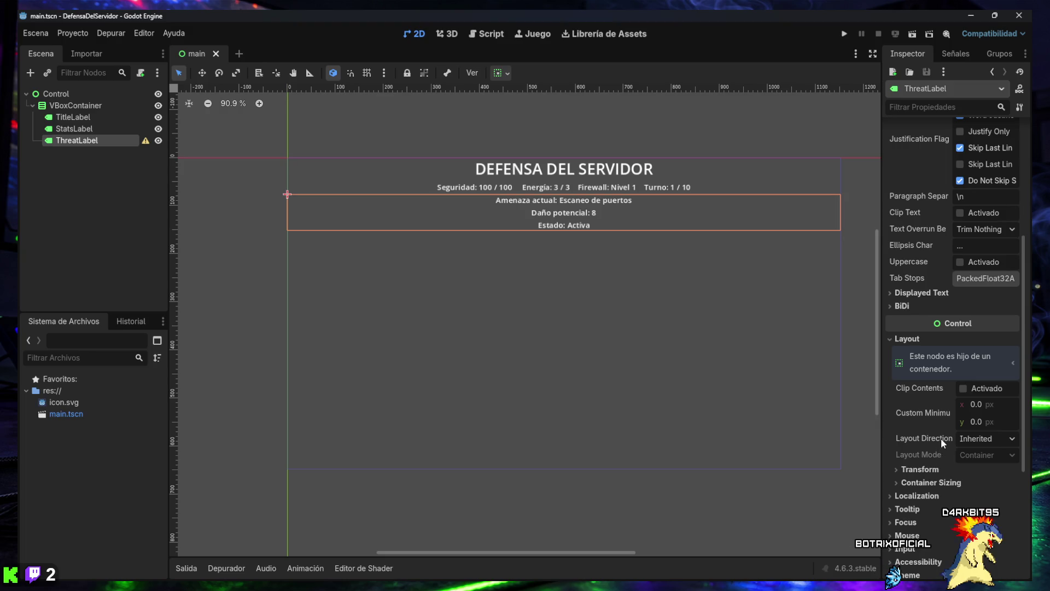
mouse_move(941, 438)
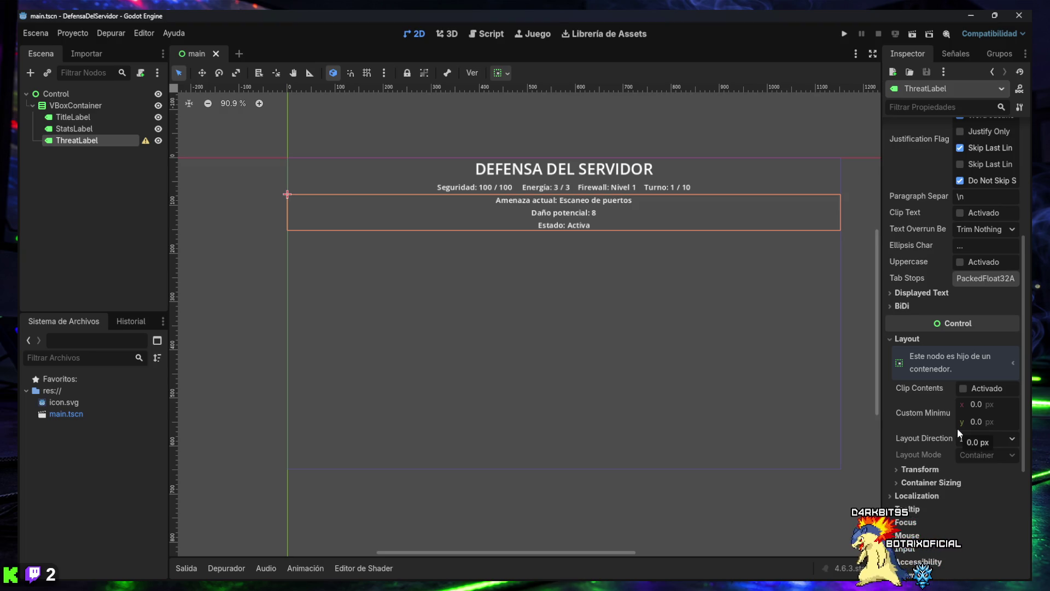
mouse_move(937, 417)
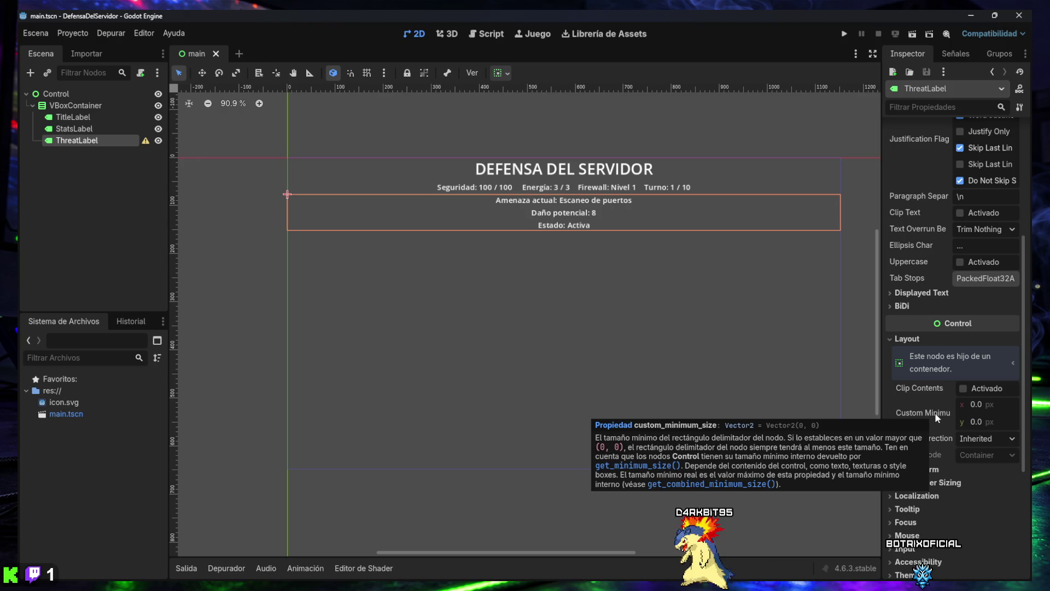
scroll(934, 412, down, 5)
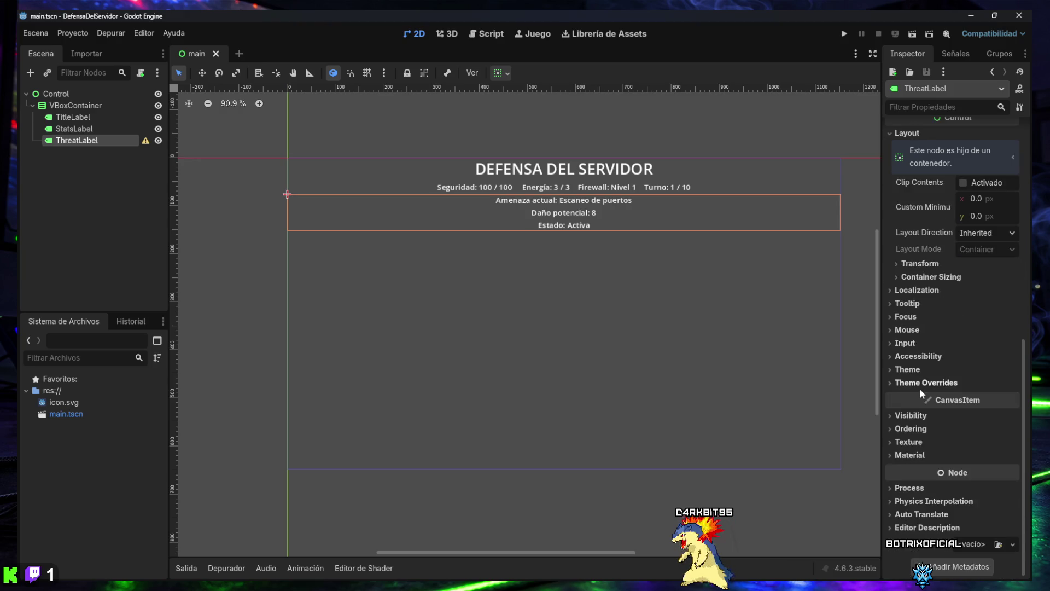
scroll(921, 388, up, 2)
scroll(1025, 414, down, 1)
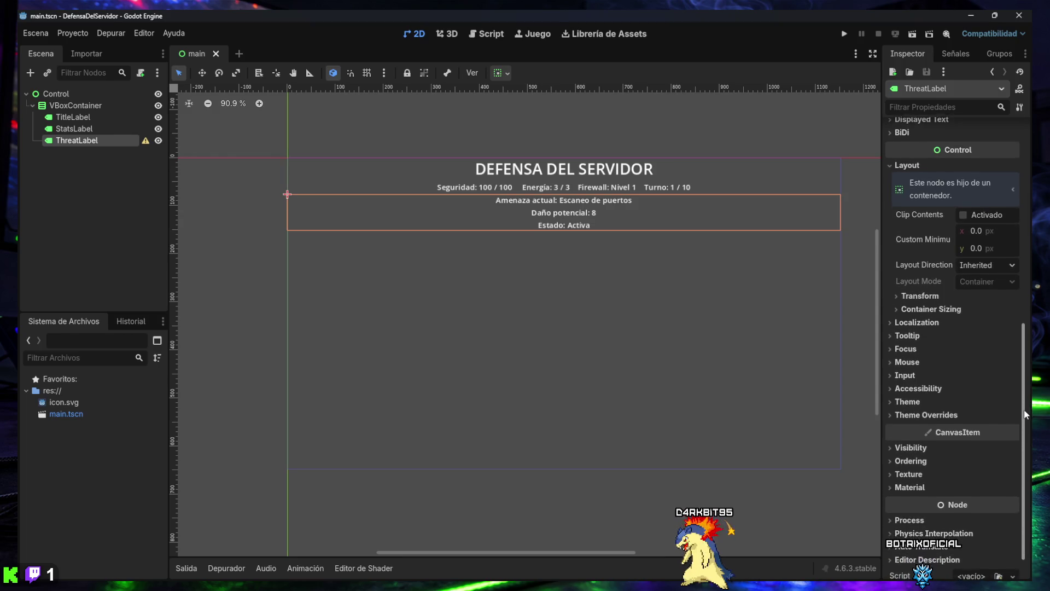
scroll(1025, 414, down, 1)
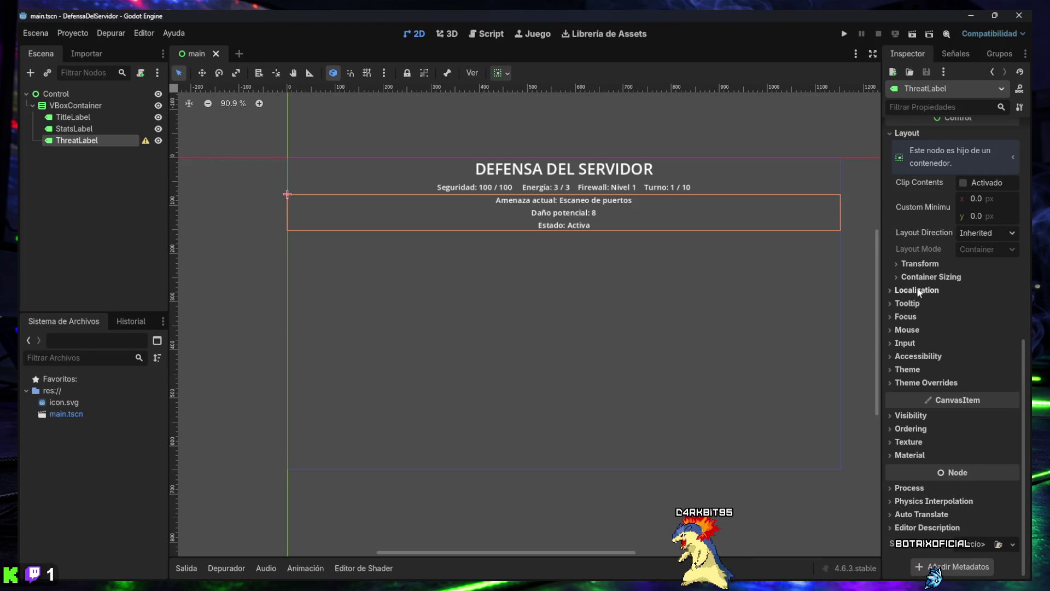
click(977, 217)
text(90)
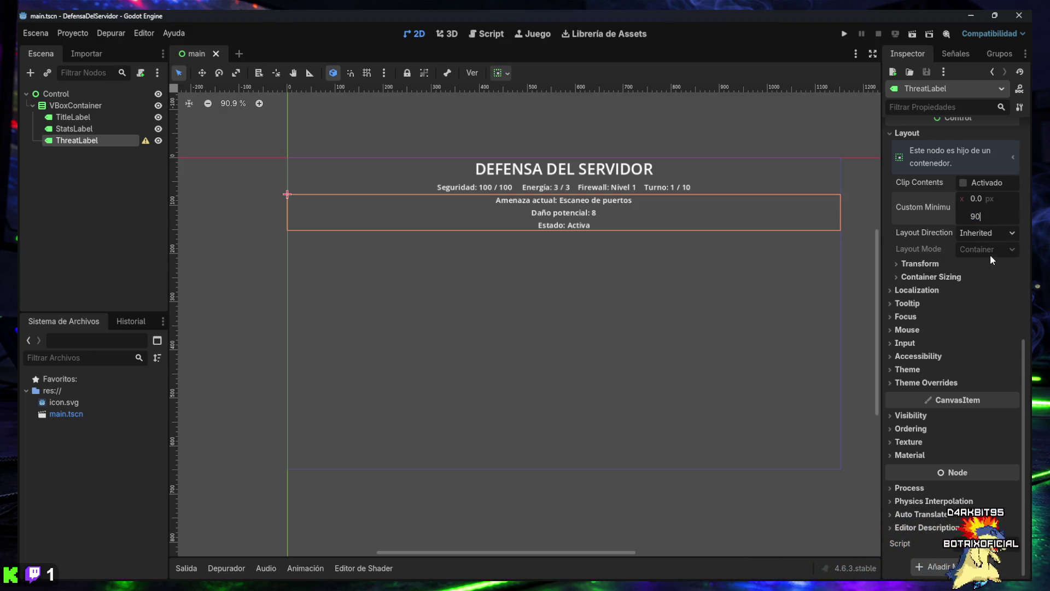
key(Return)
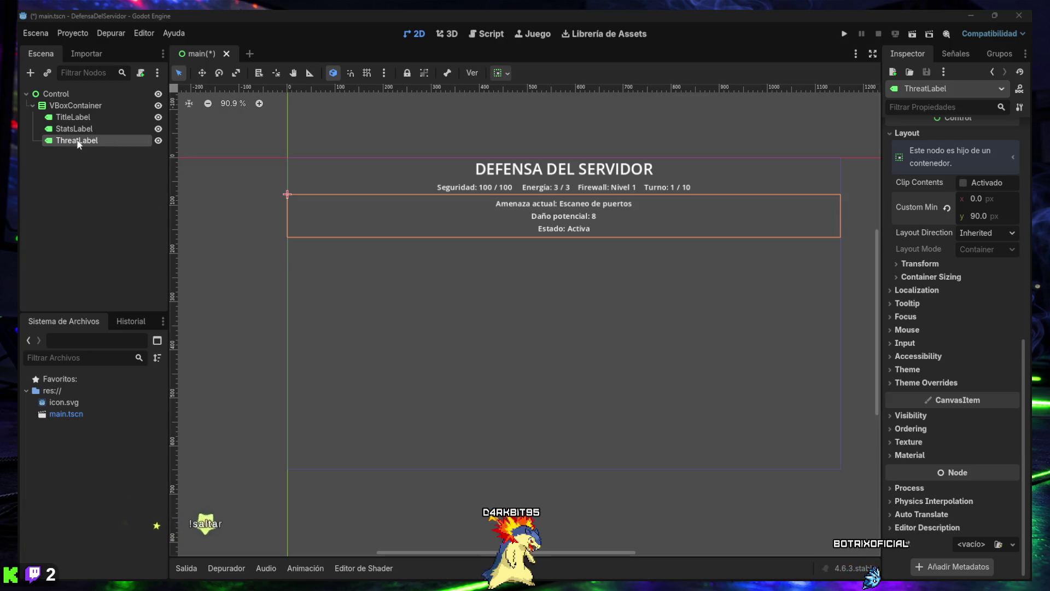
Save main.tscn and capture a screenshot of the editor window.
key(super+shift+s)
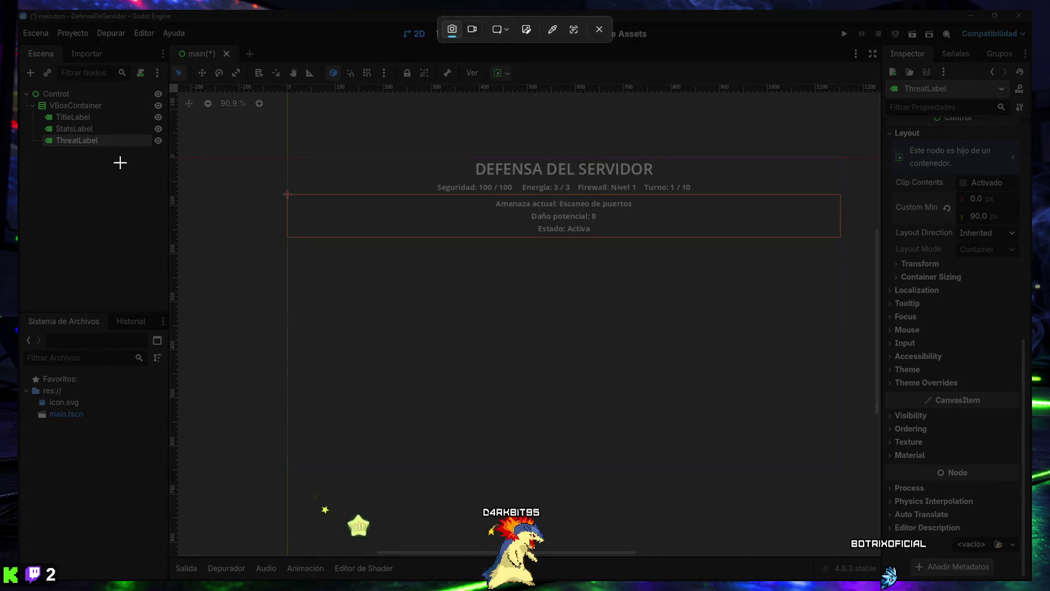
key(Escape)
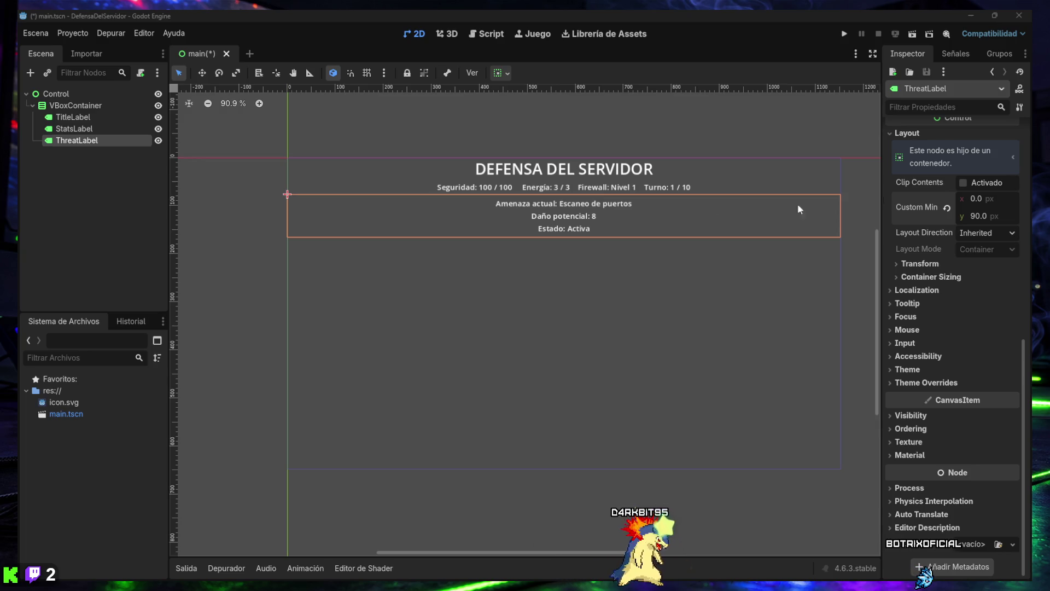
key(ctrl+s)
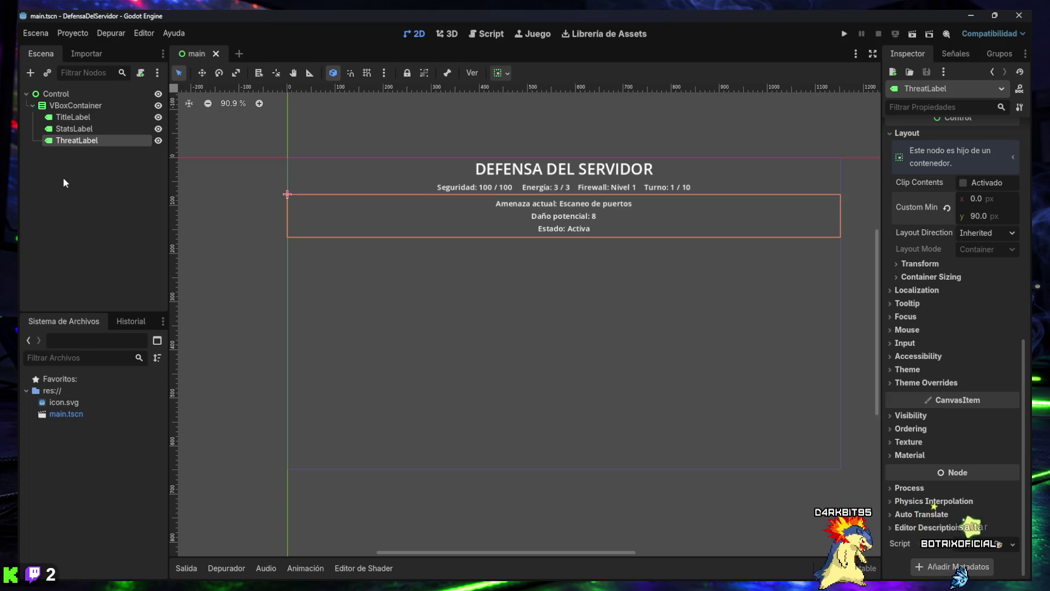
key(super+shift+s)
mouse_move(18, 10)
mouse_down()
mouse_move(1019, 557)
mouse_move(1032, 584)
mouse_up()
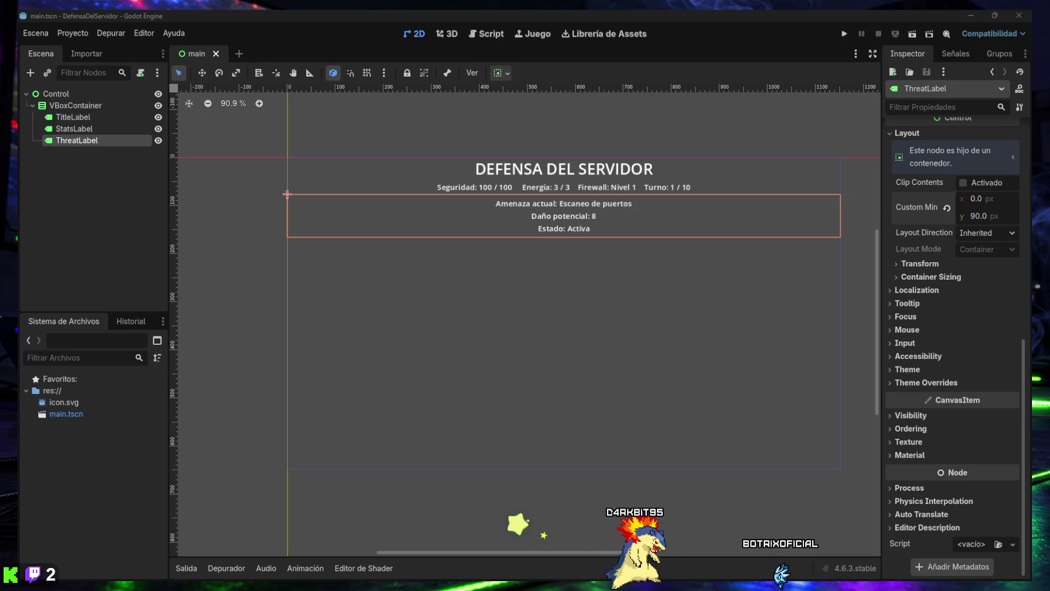
Add an HBoxContainer as a child of VBoxContainer.
click(66, 108)
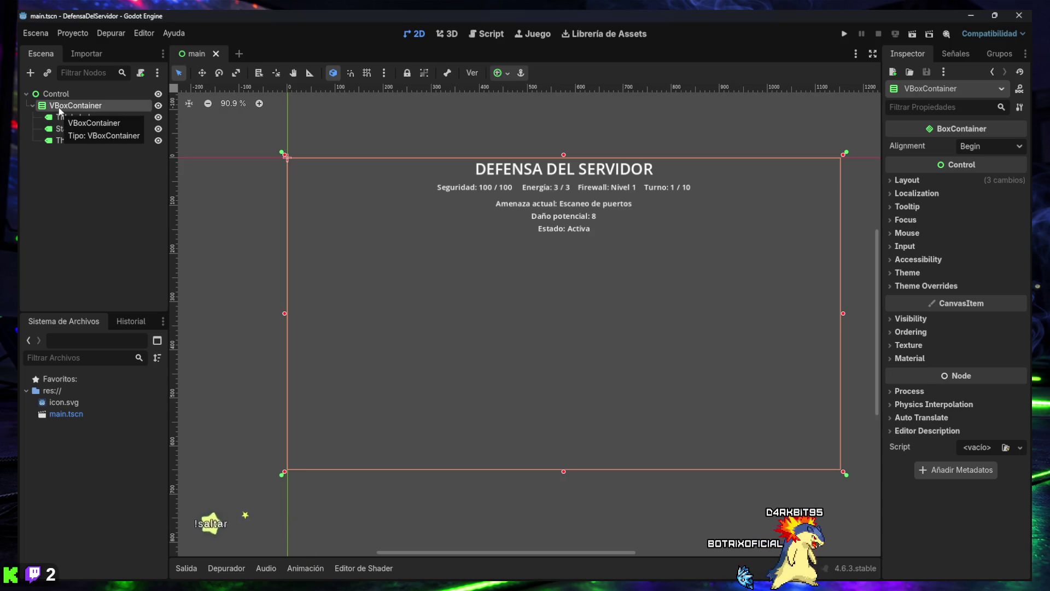
click(30, 73)
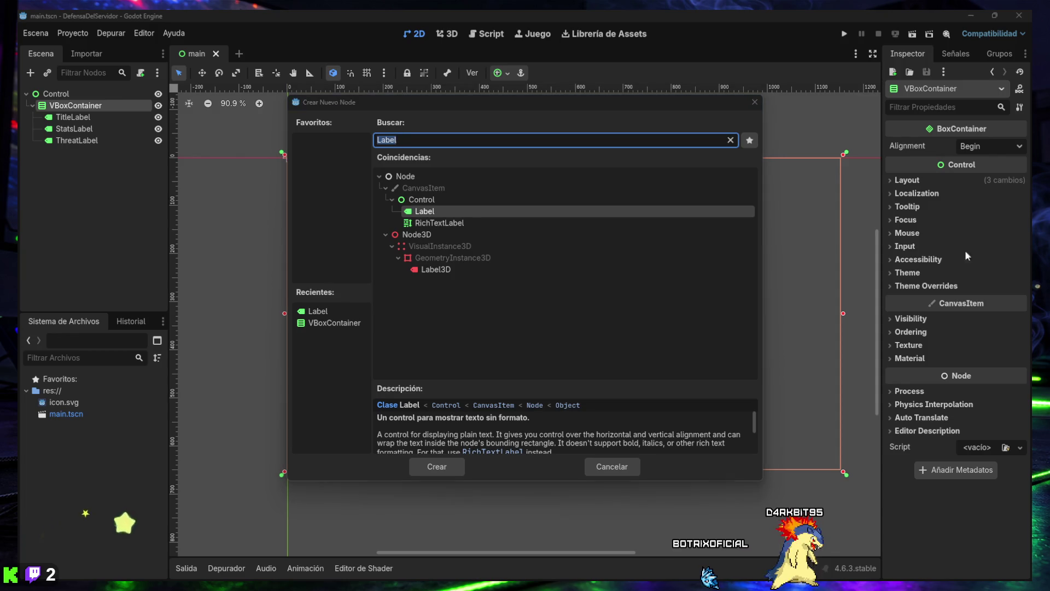
click(351, 142)
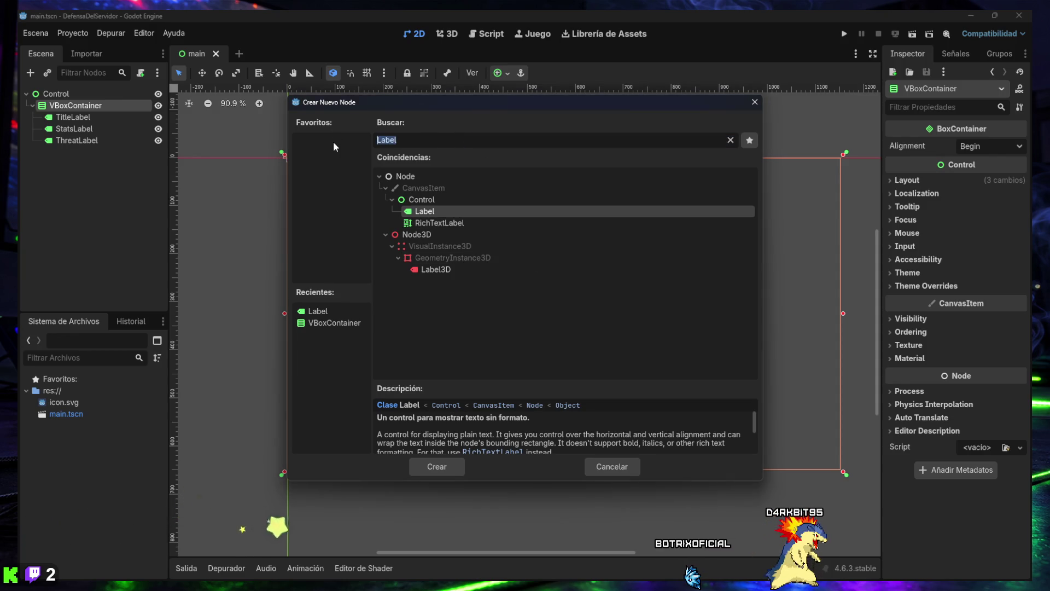
text(HBoxContainer)
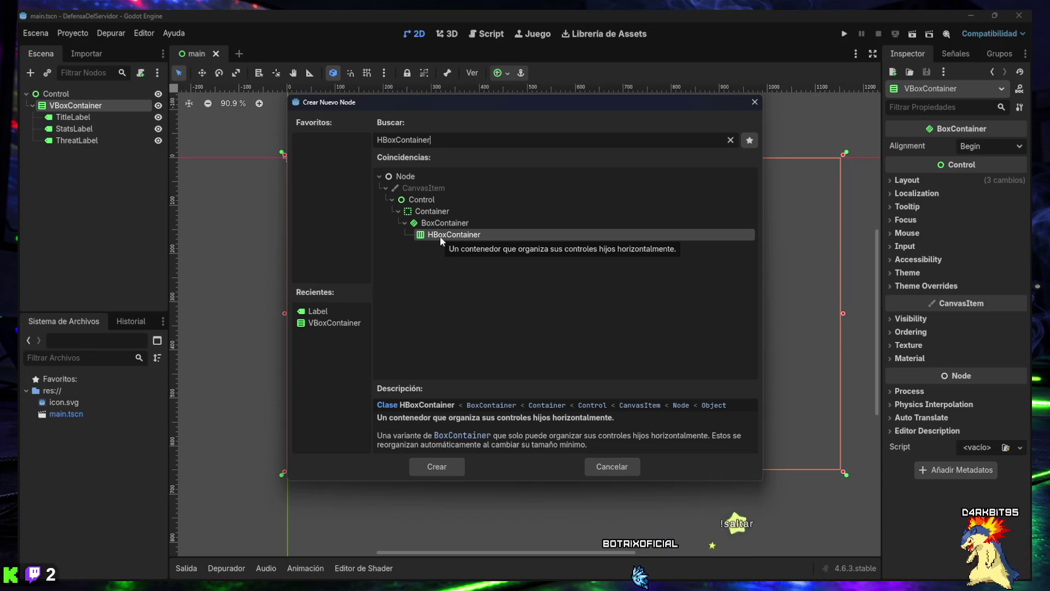
double_click(440, 236)
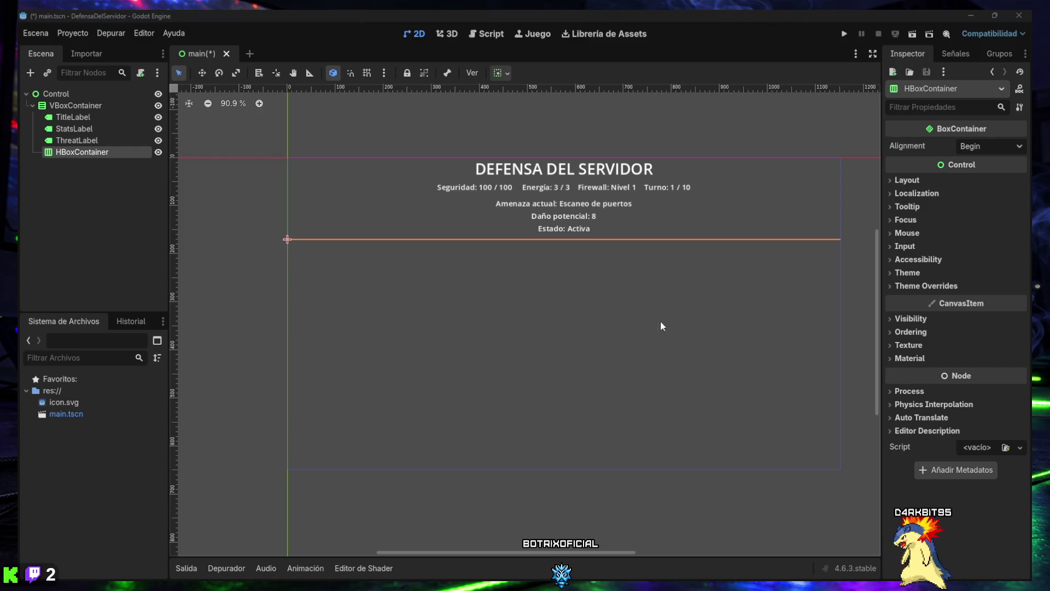
Rename the new HBoxContainer to ActionsContainer and save main.tscn.
click(74, 186)
click(77, 152)
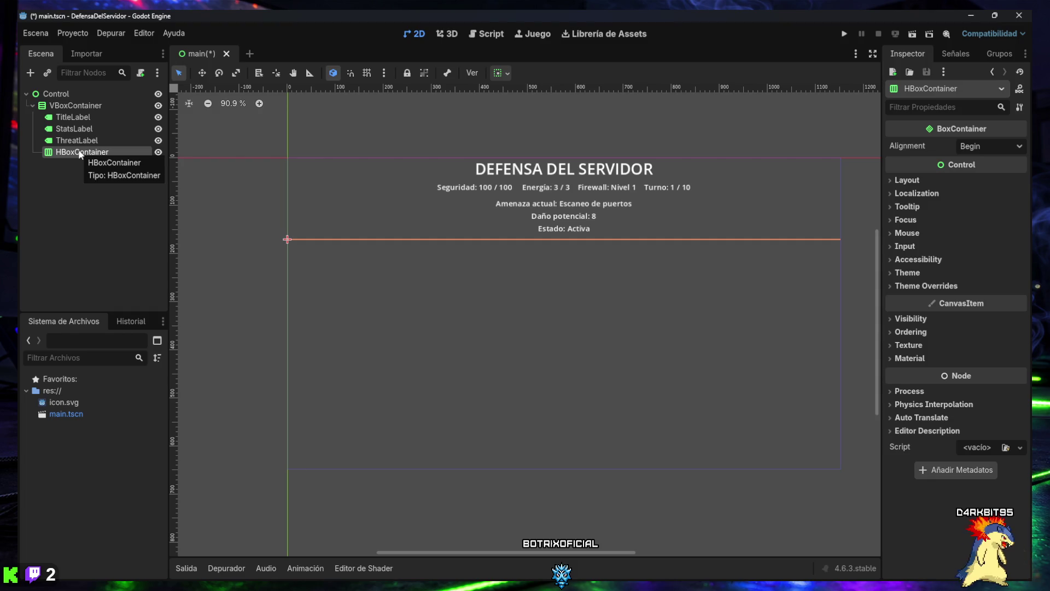
click(82, 153)
text(ActionsContainer)
key(Return)
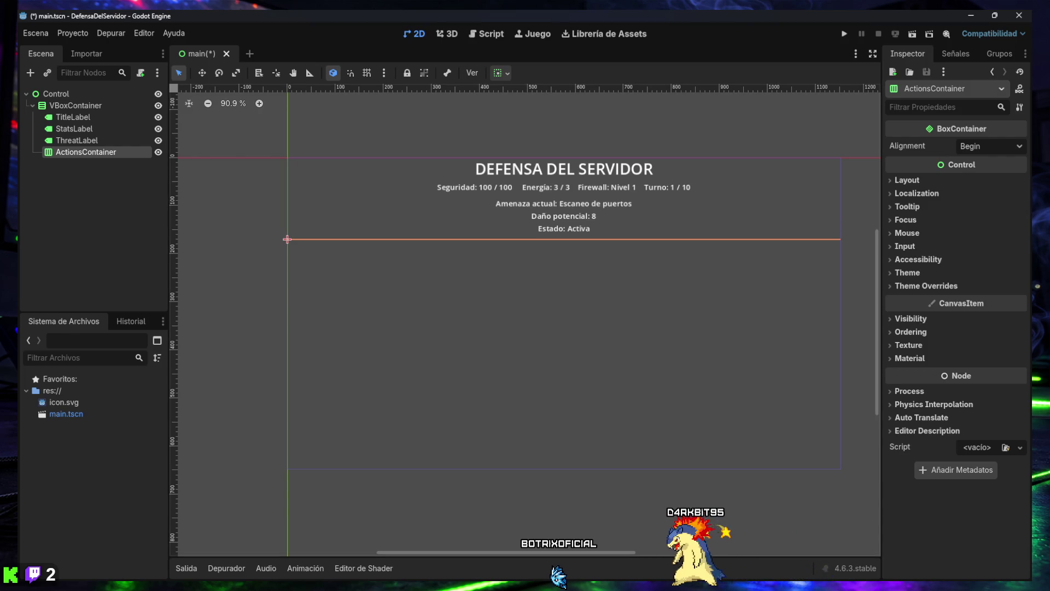
click(79, 187)
key(ctrl+s)
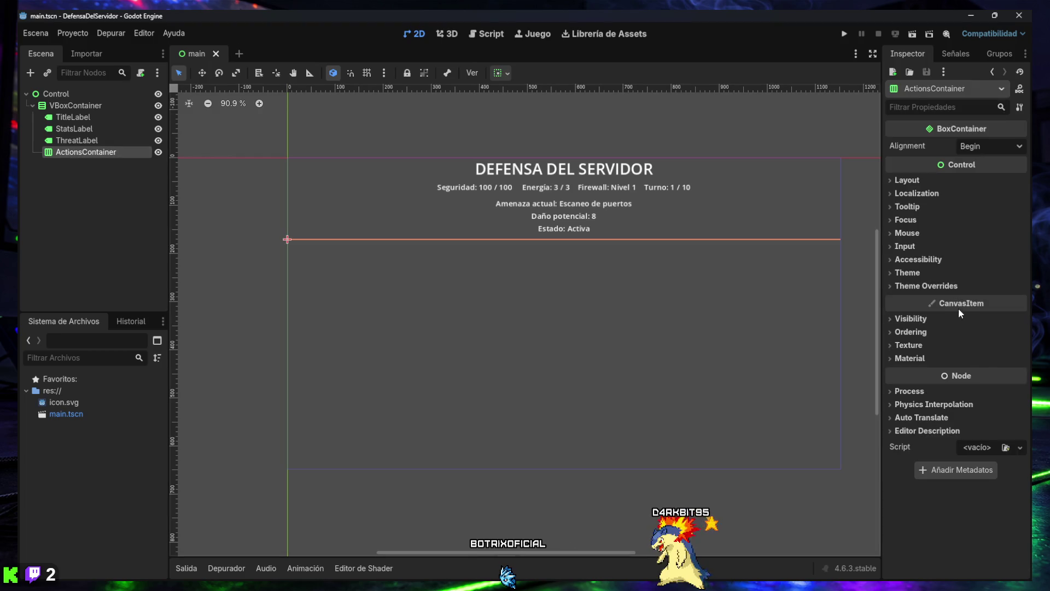
key(super+shift+s)
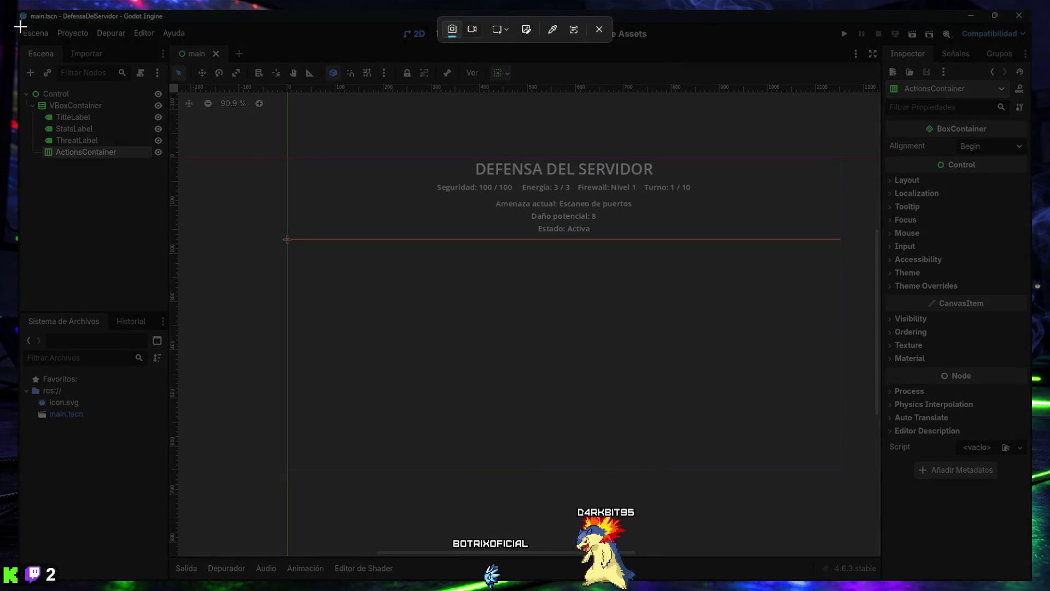
Capture the editor window, then bring up the Create New Node dialog for ActionsContainer.
mouse_move(18, 9)
mouse_down()
mouse_move(706, 380)
mouse_move(1032, 585)
mouse_up()
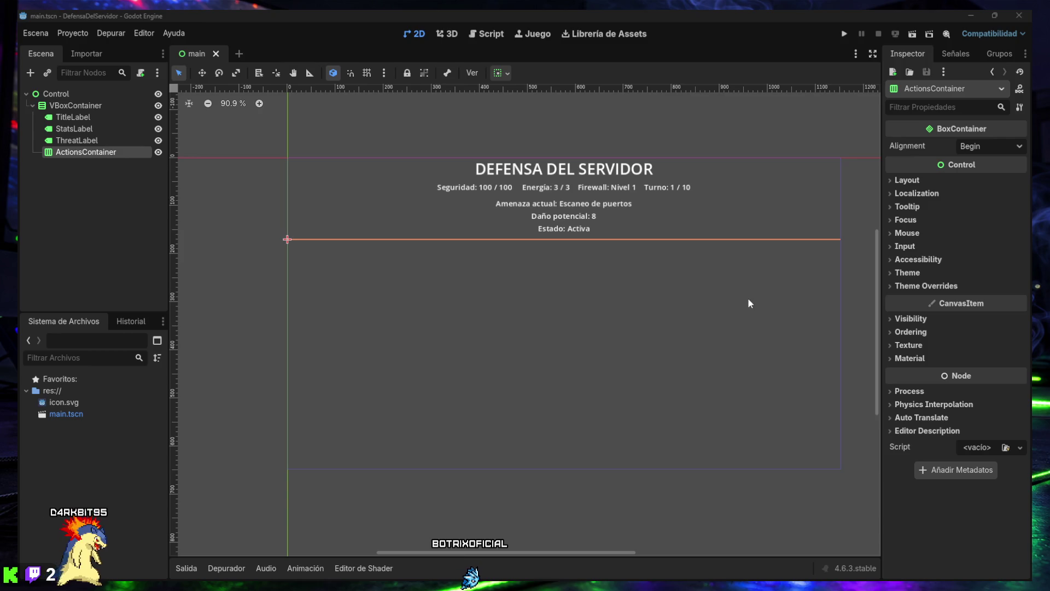
click(30, 74)
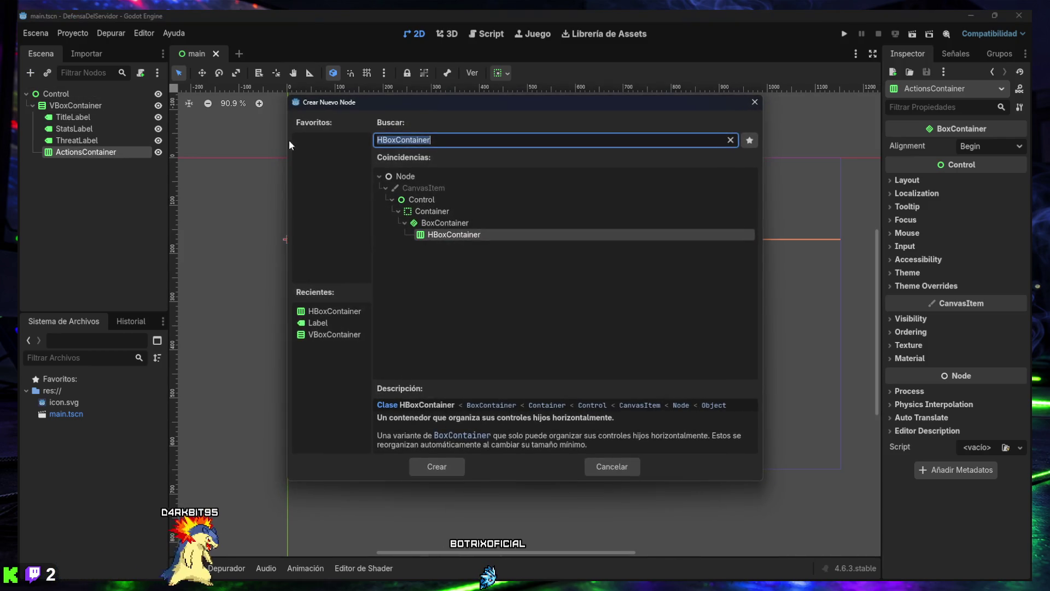
Add a Button named BlockIpButton under ActionsContainer with text 'Bloquear IP', and save.
text(Button)
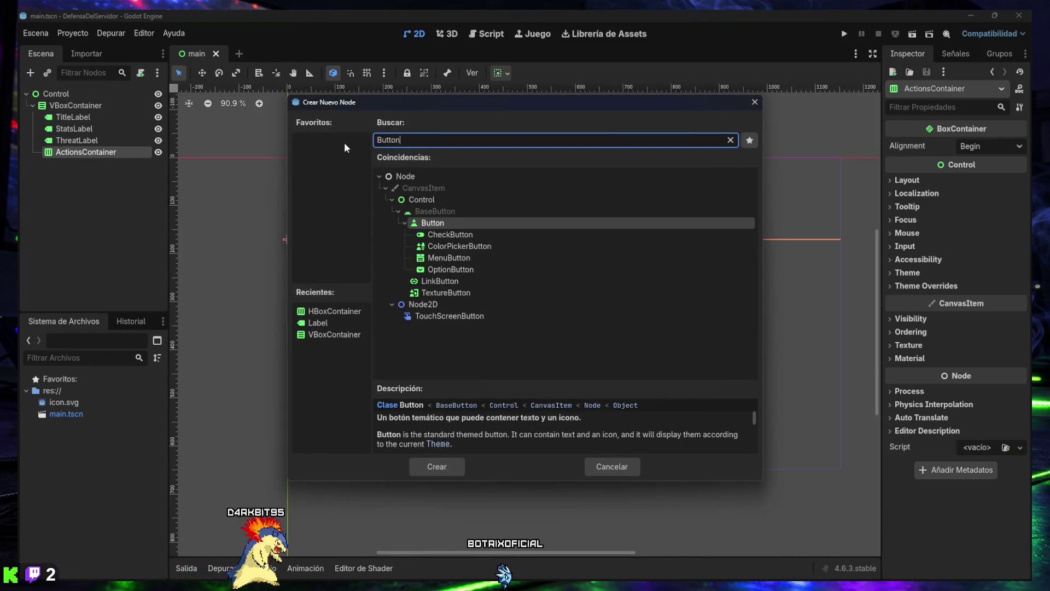
key(Return)
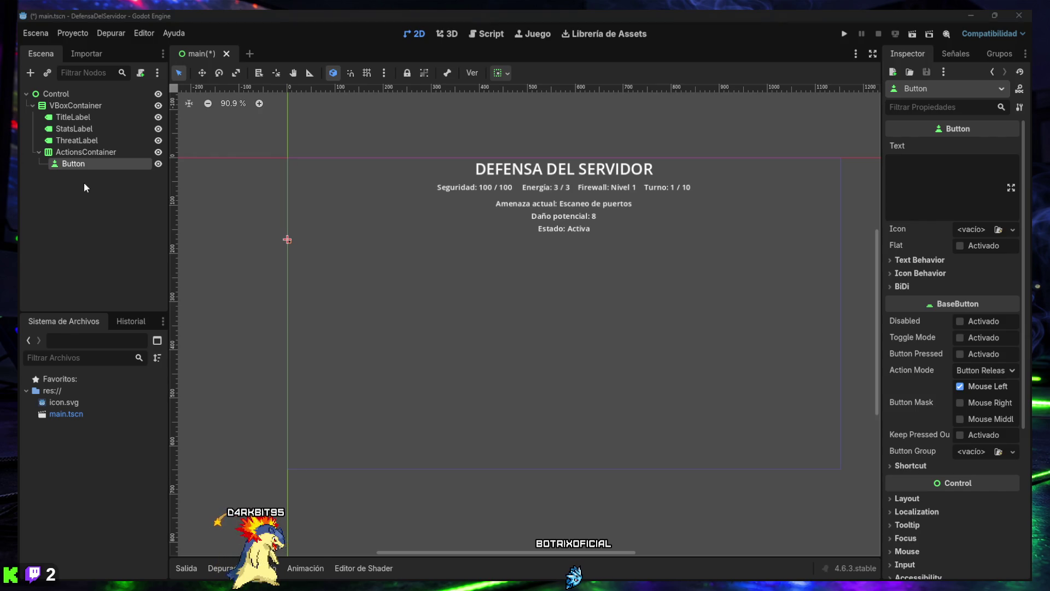
double_click(74, 165)
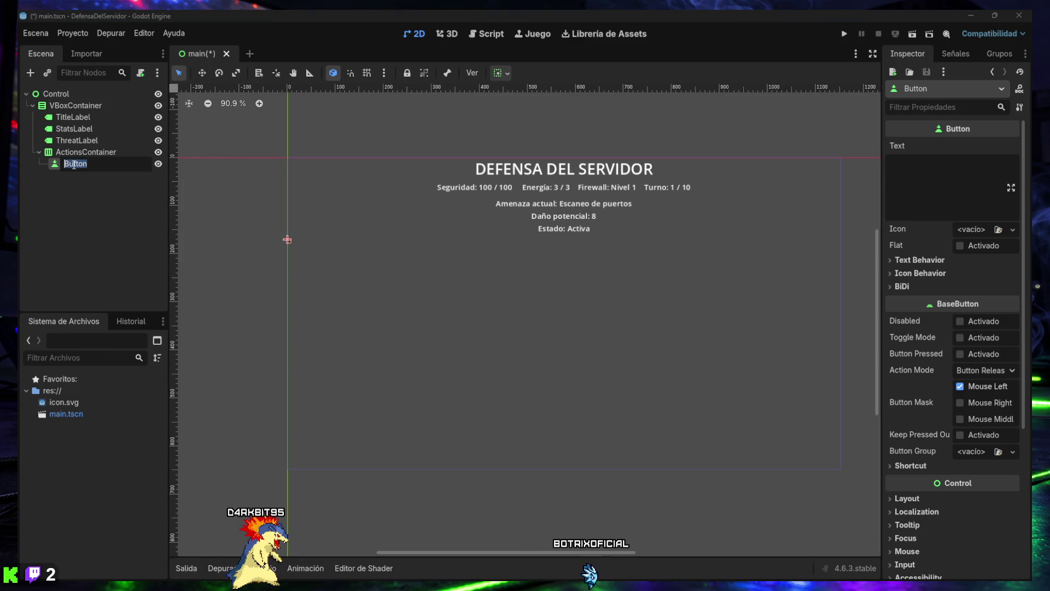
key(Return)
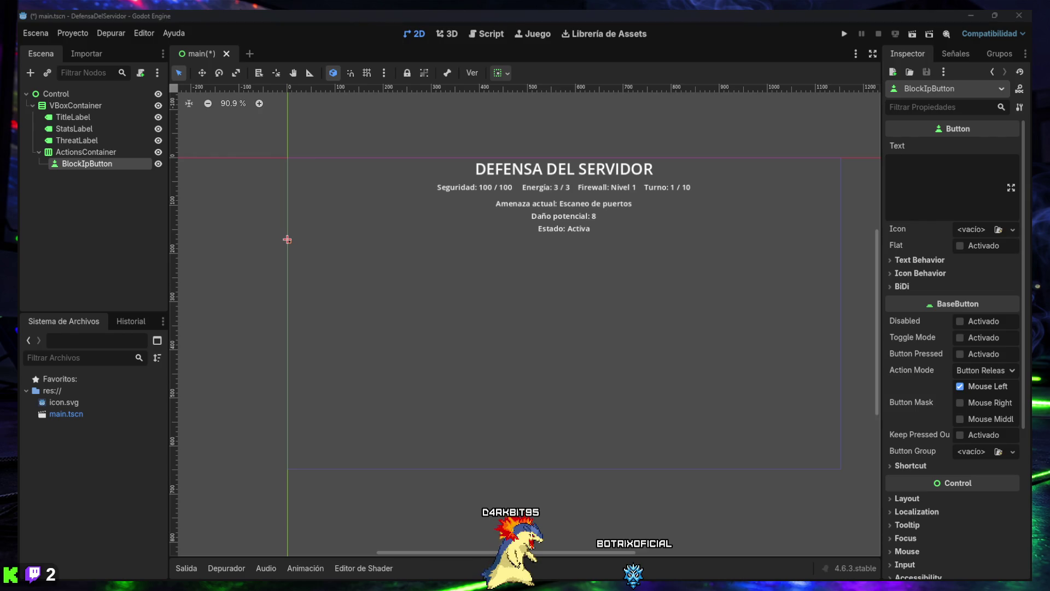
click(911, 197)
text(Bloquear IP)
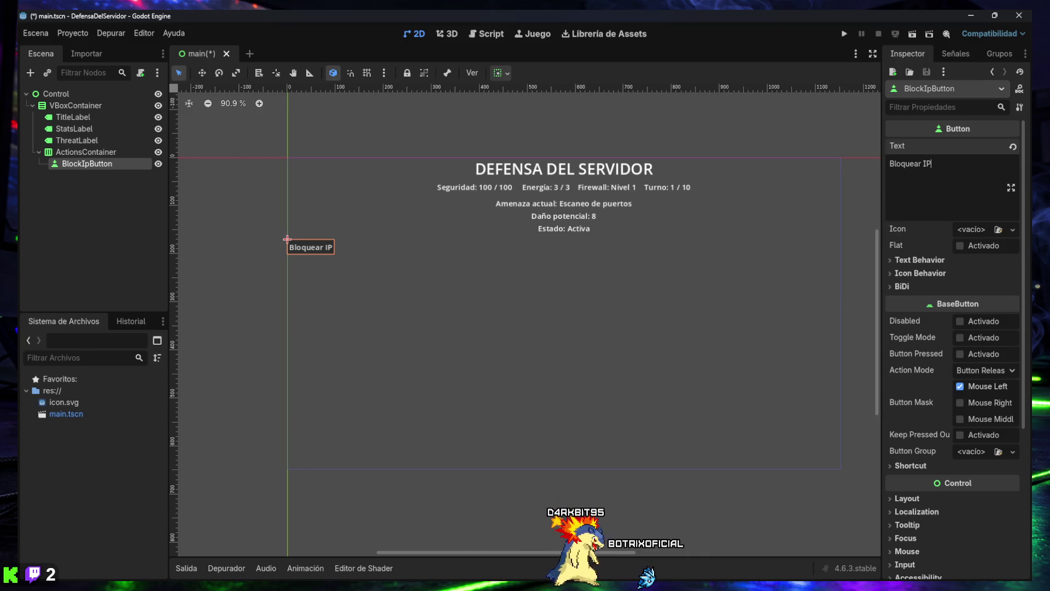
click(93, 209)
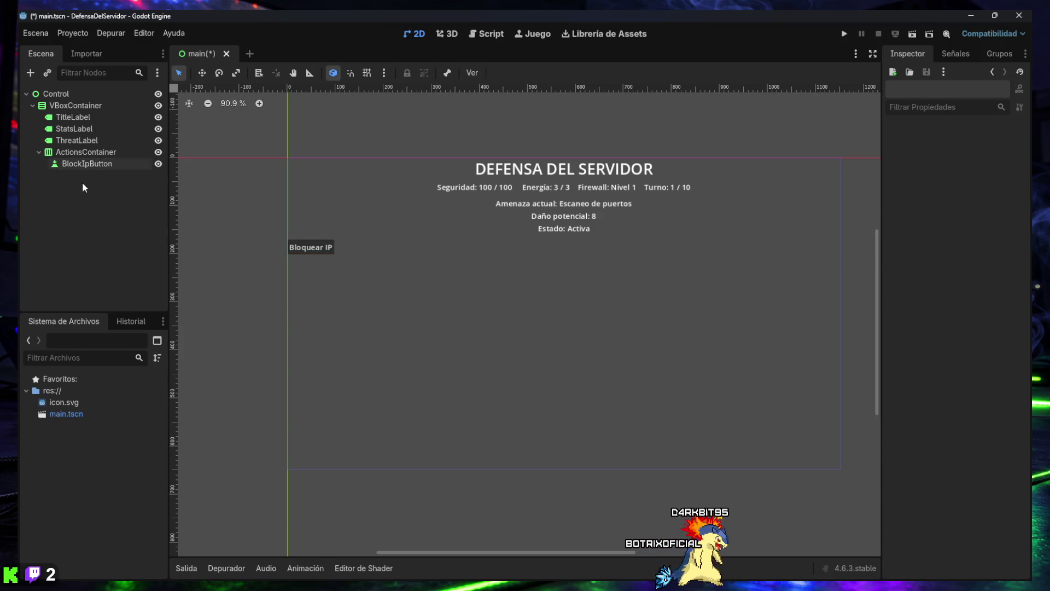
key(ctrl+s)
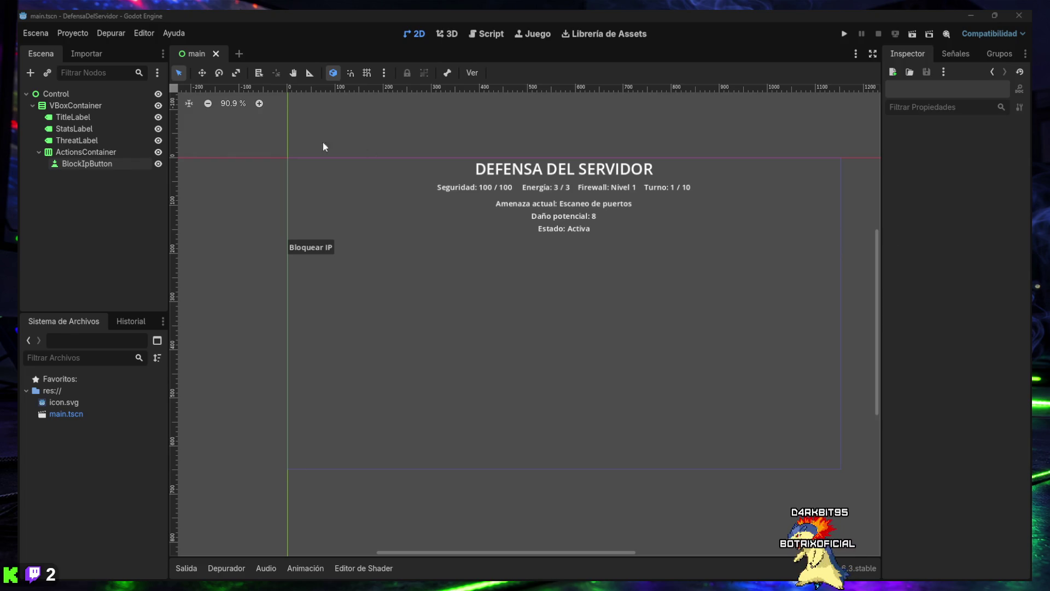
click(86, 152)
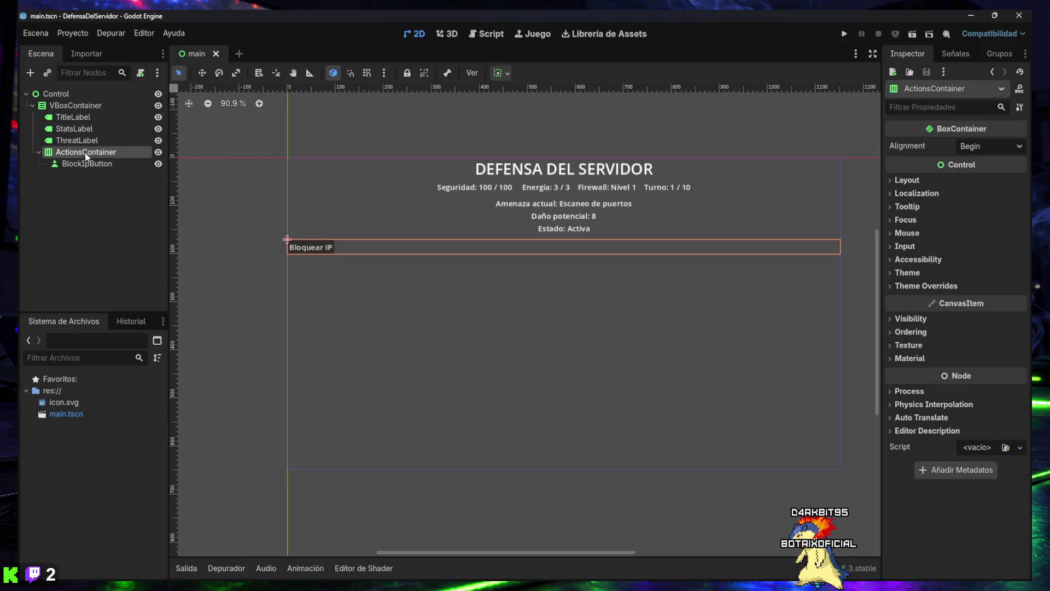
Add a second Button named ReviewLogsButton under ActionsContainer with text 'Revisar logs'.
click(30, 72)
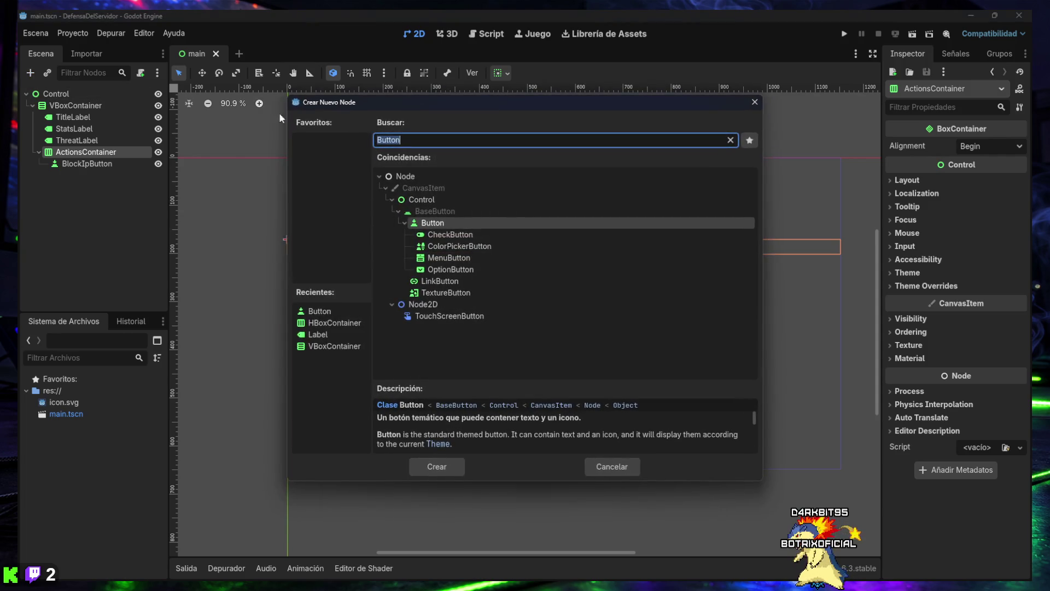
double_click(423, 228)
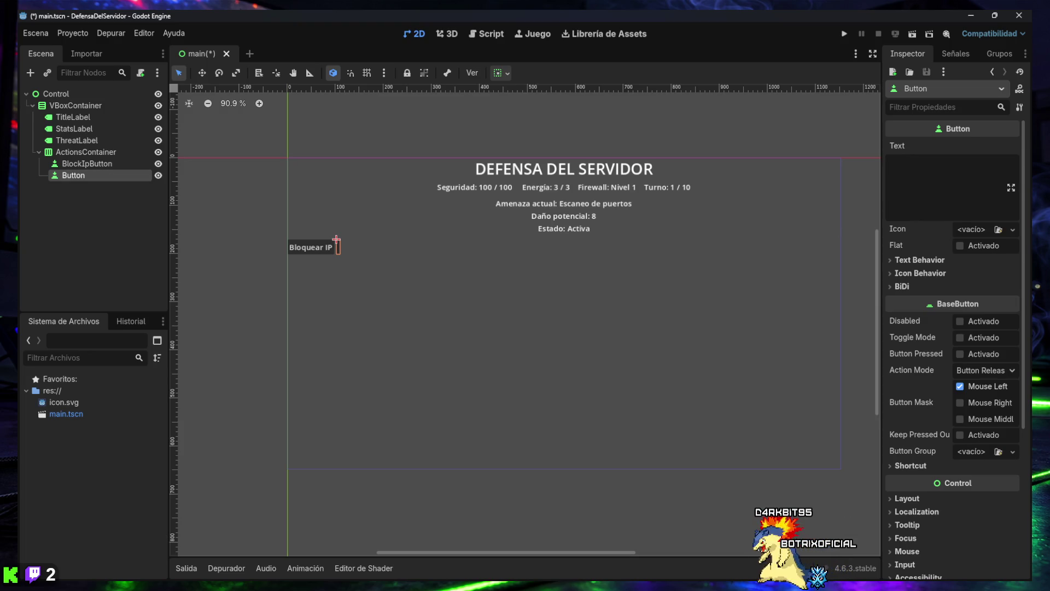
click(75, 176)
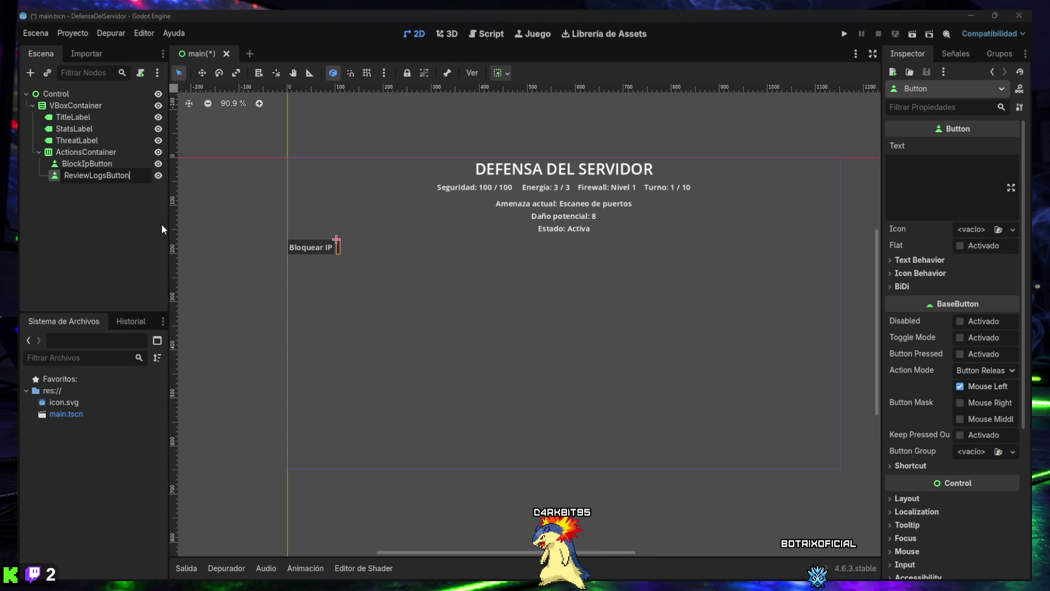
key(Return)
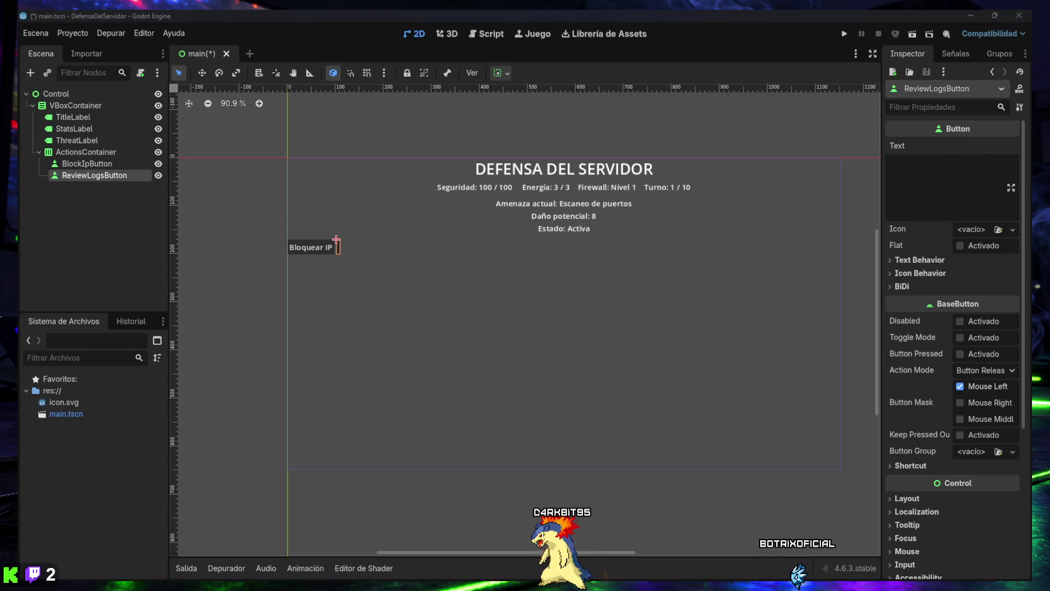
click(930, 170)
text(Revisar logs)
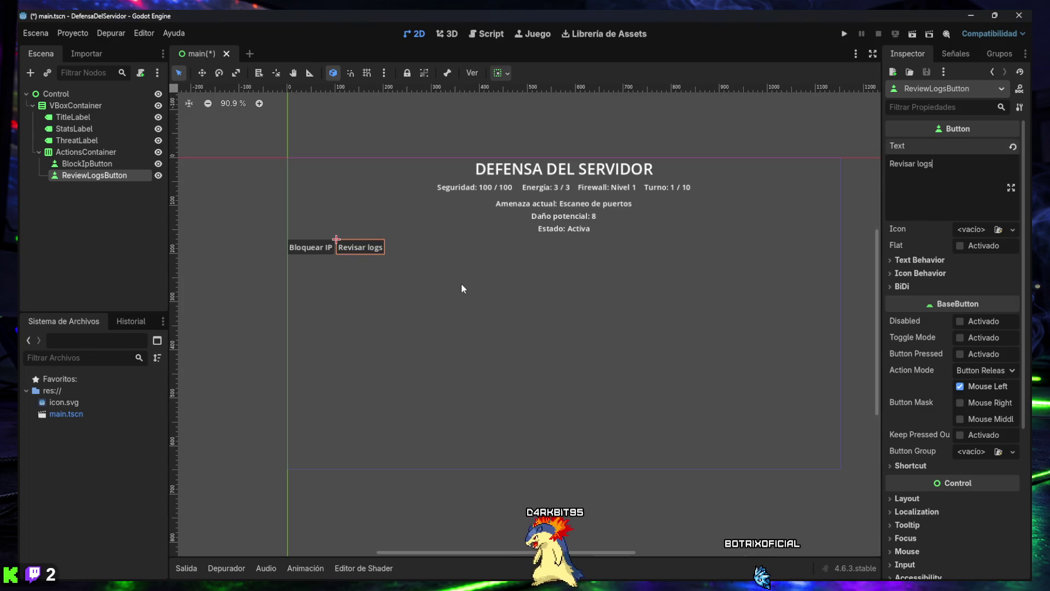
click(77, 200)
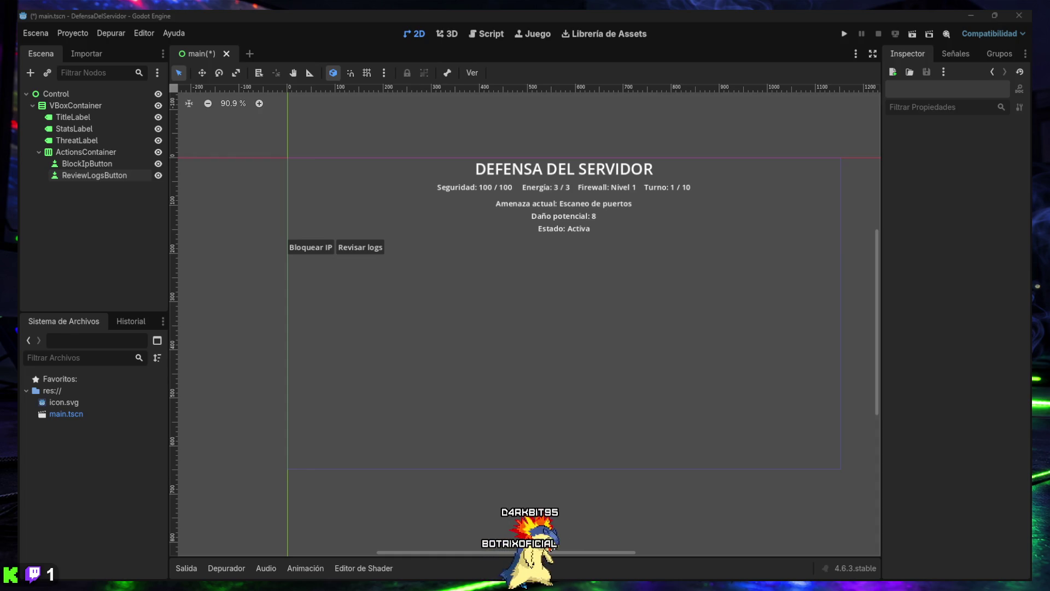
click(84, 152)
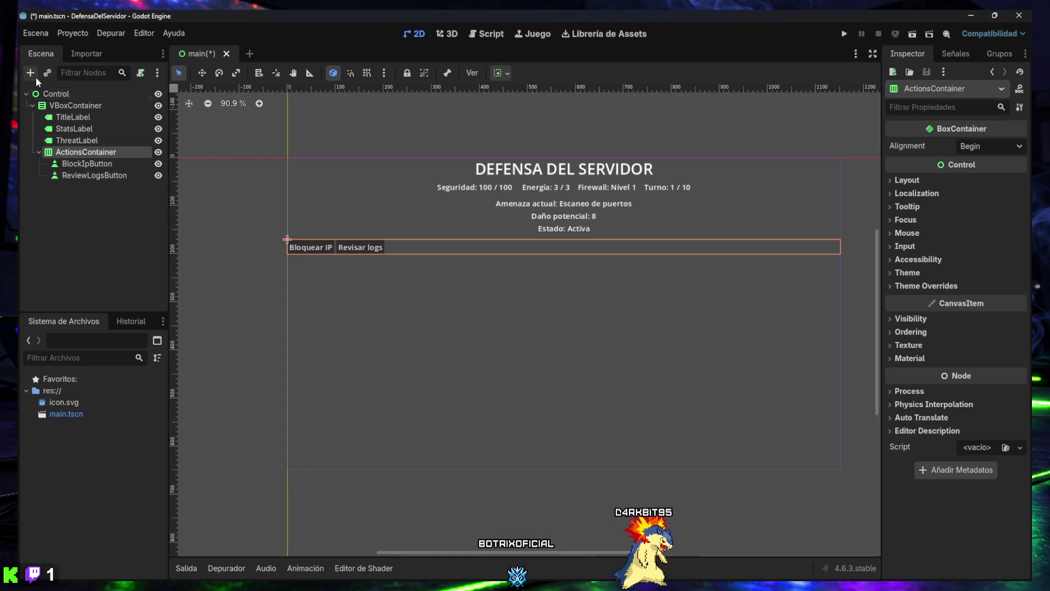
Add a third Button named RepairServerButton under ActionsContainer with text 'Reparar servidor'.
click(30, 73)
double_click(422, 221)
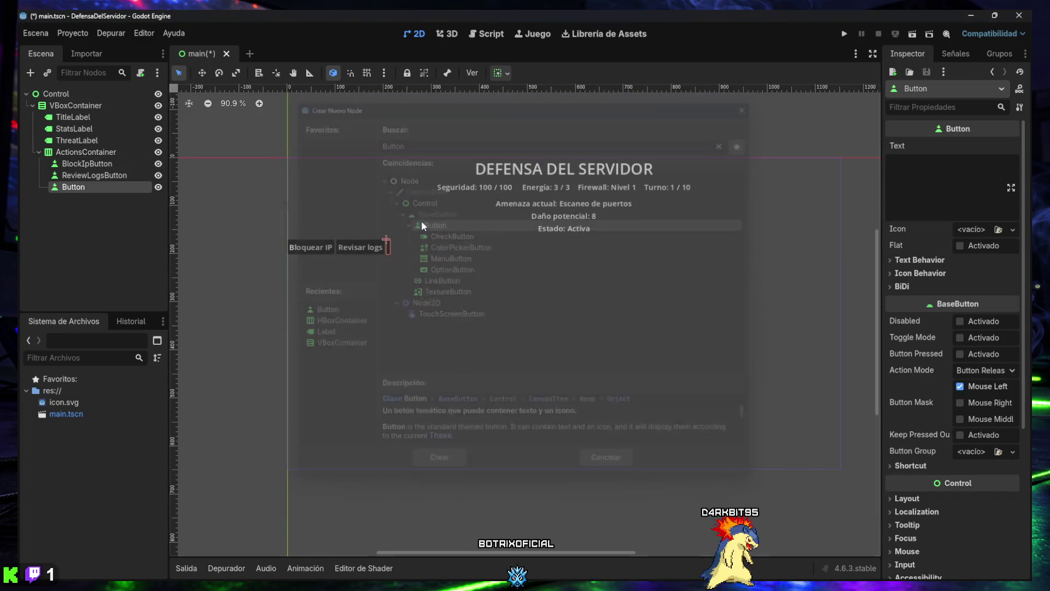
click(76, 190)
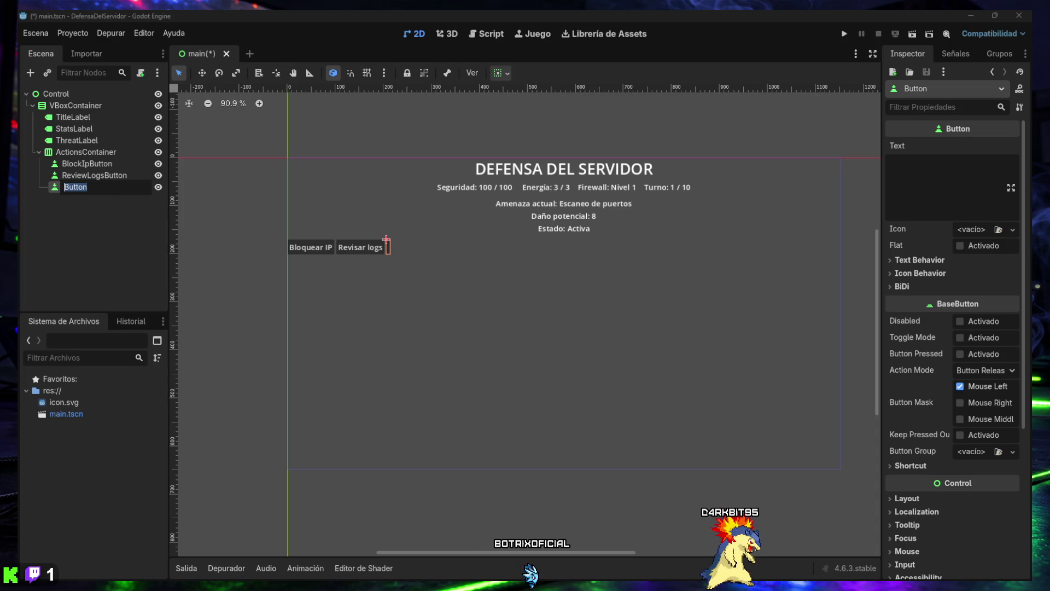
key(Return)
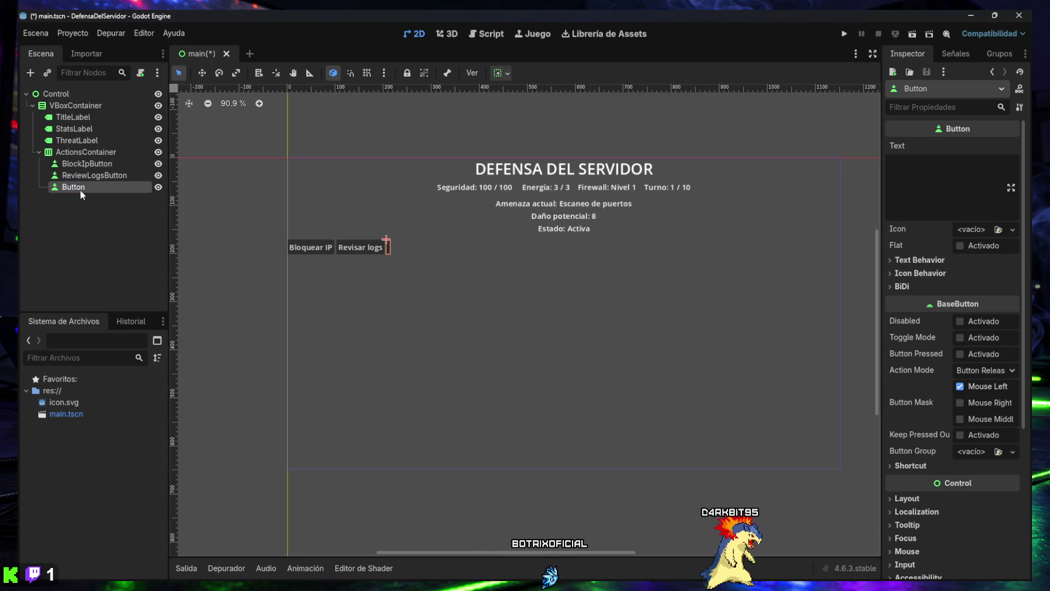
click(79, 189)
text(RepairServerButton)
key(Return)
click(96, 188)
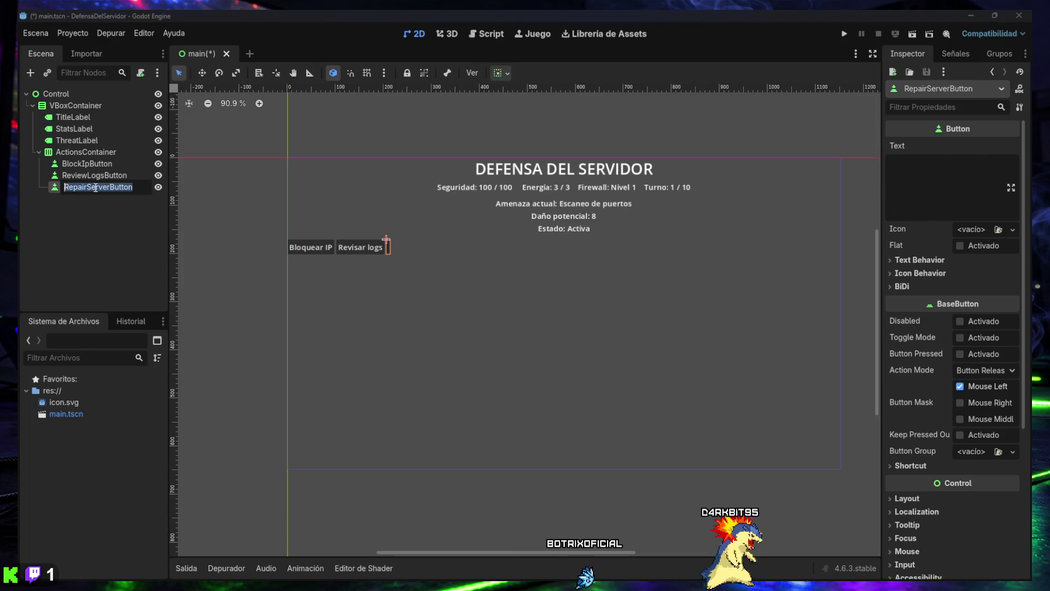
key(Escape)
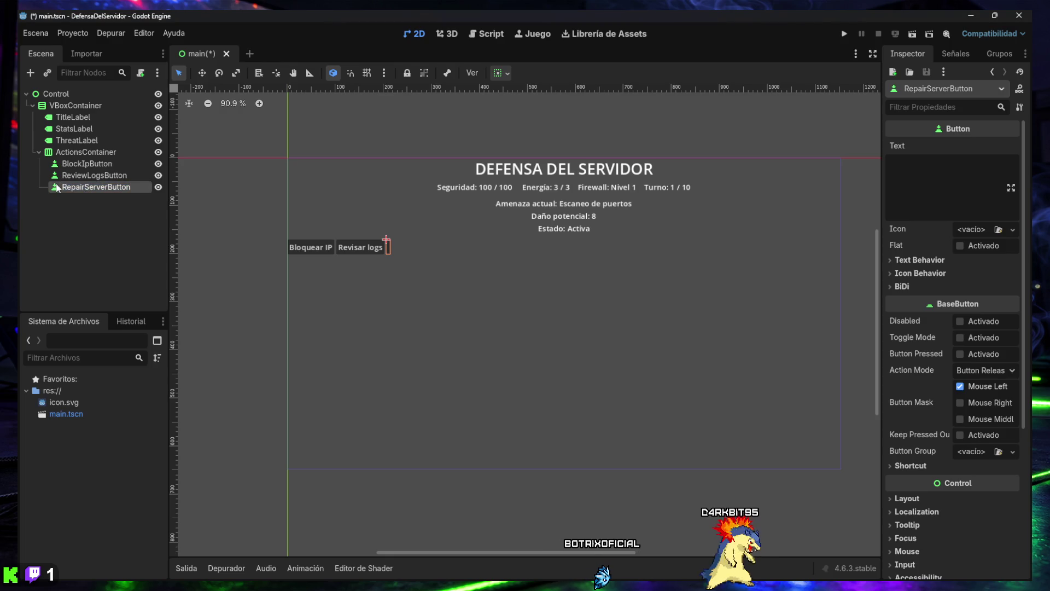
click(980, 199)
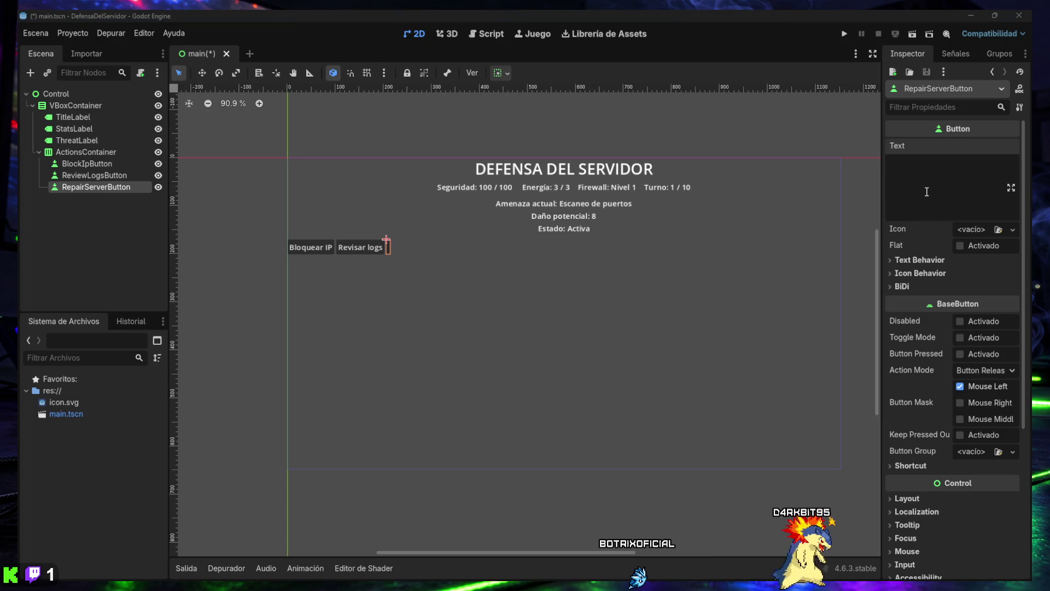
text(Reparar servidor)
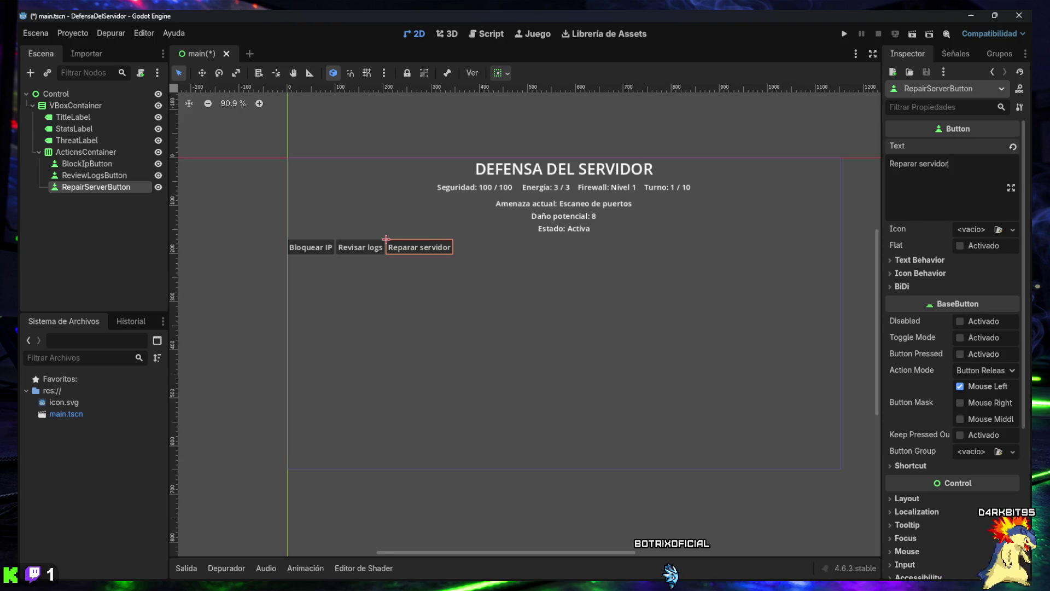
key(alt+Tab)
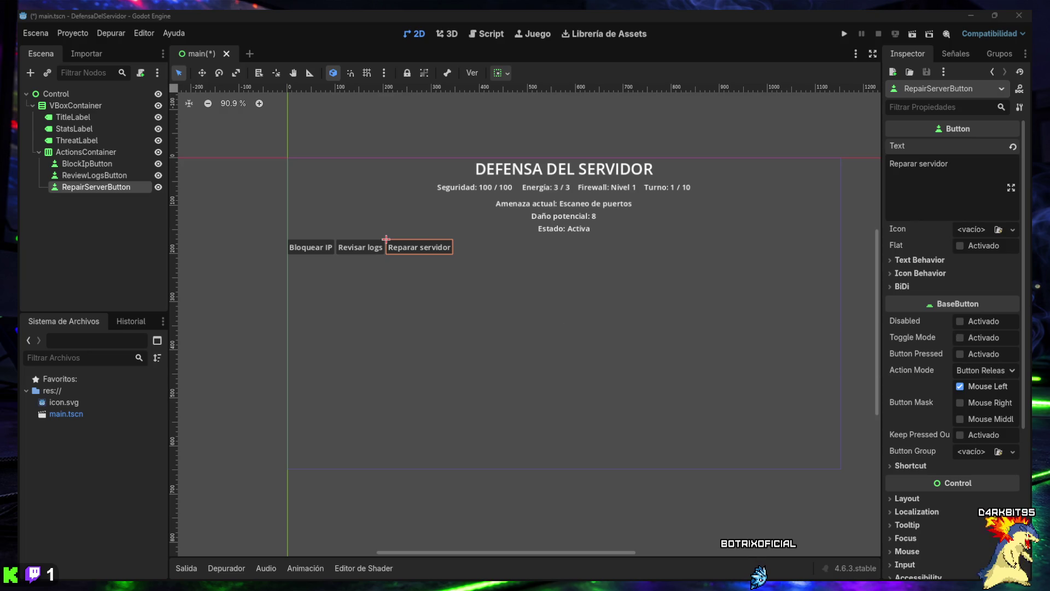
Add a fourth Button under ActionsContainer and name it EndTurnButton.
click(72, 152)
click(30, 72)
key(Return)
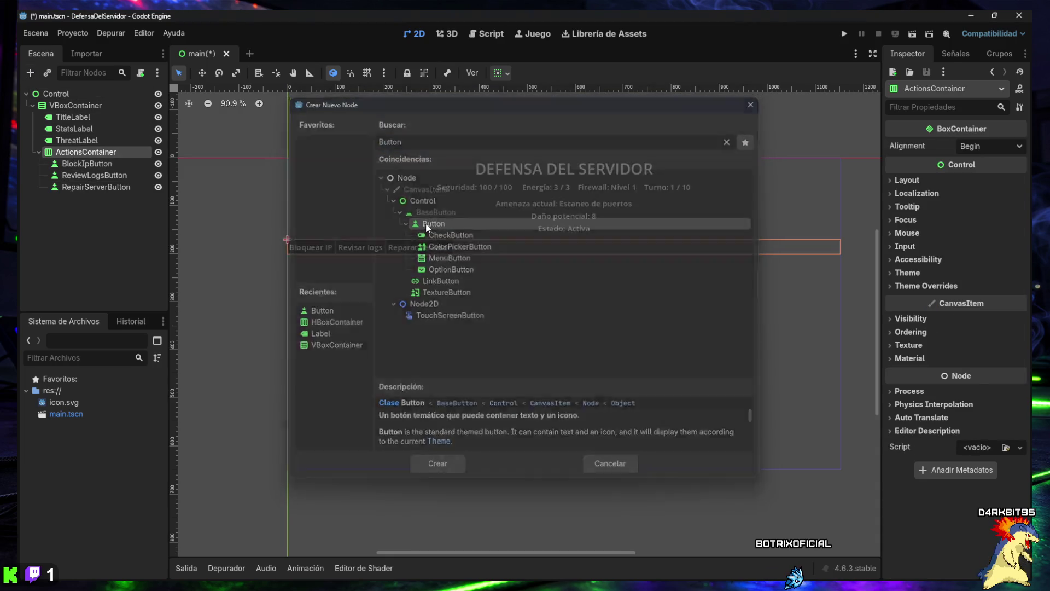
double_click(87, 200)
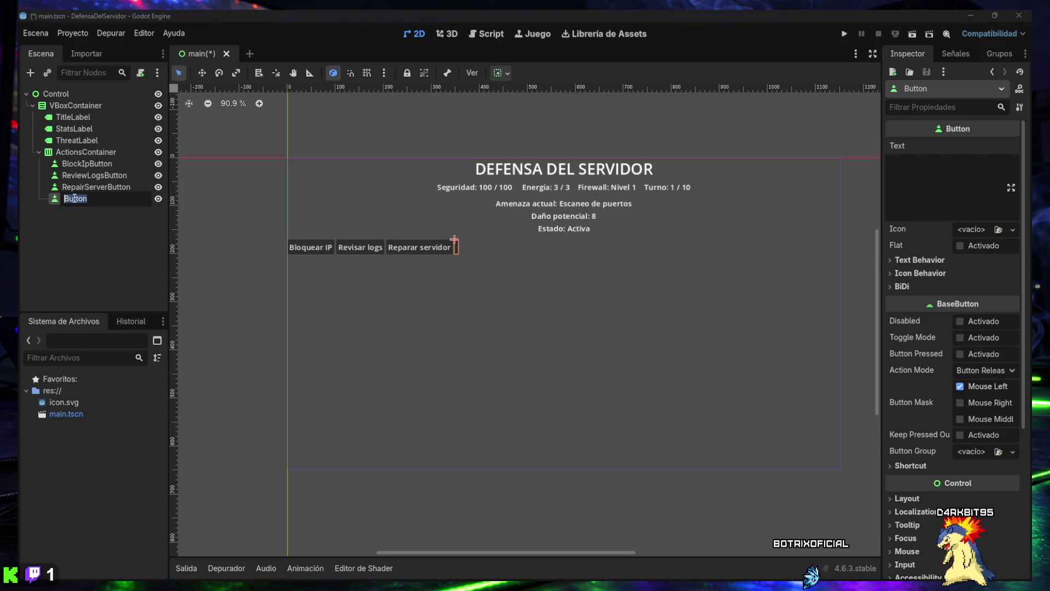
text(Finalizar T)
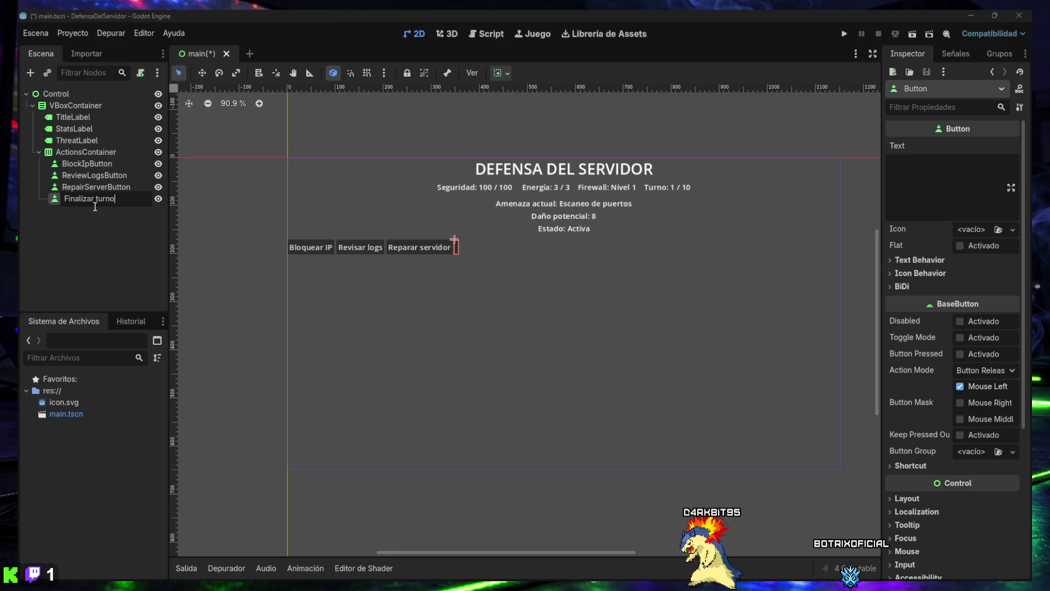
key(Return)
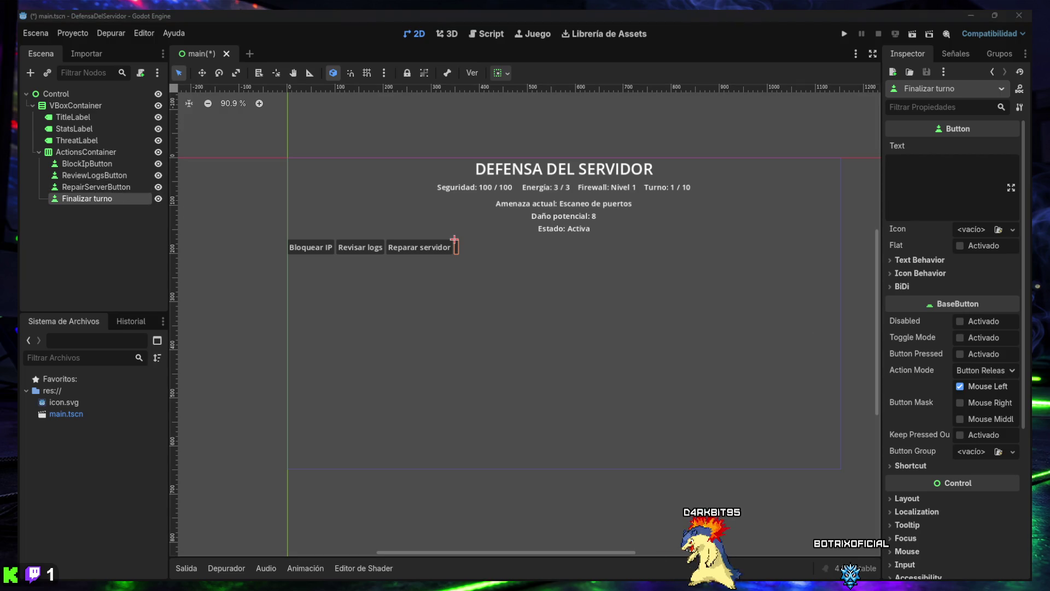
click(85, 226)
click(80, 199)
click(81, 200)
text(EndTurnButton)
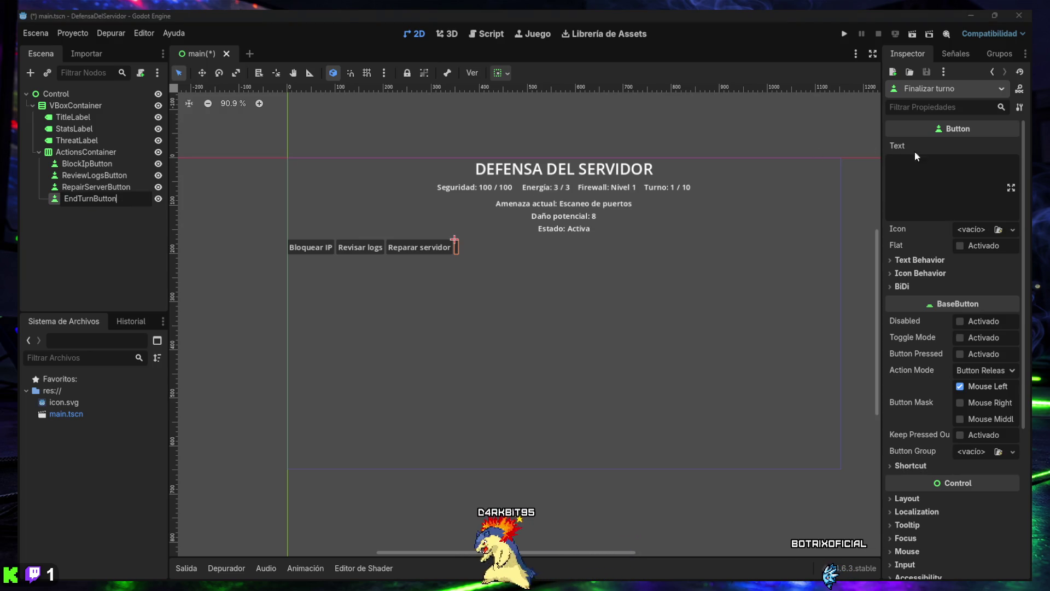
key(Return)
Set EndTurnButton's text to 'Finalizar turno' and save the main scene.
click(959, 174)
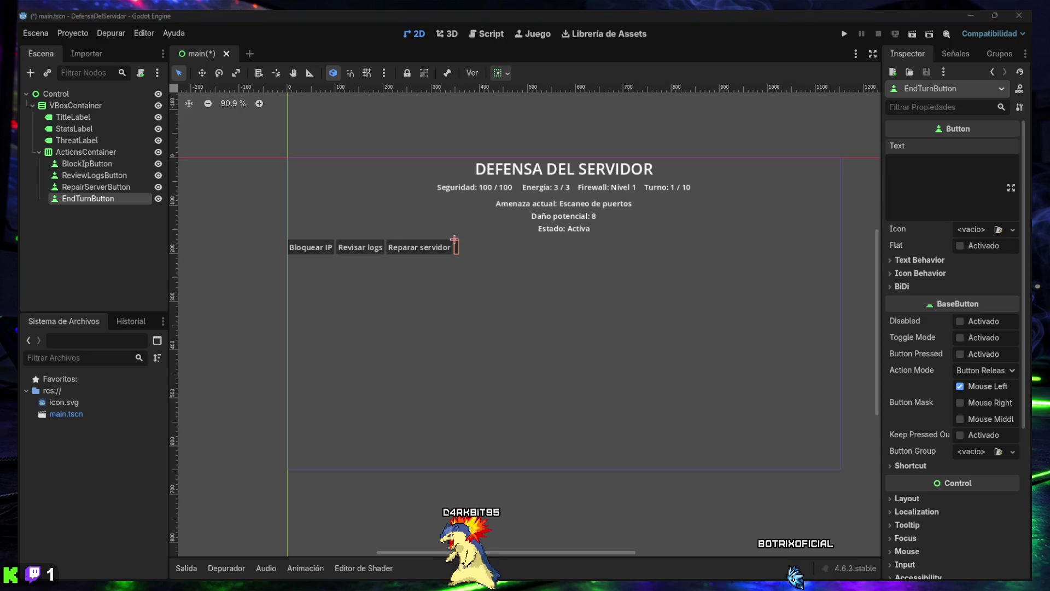
text(Finalizar turno)
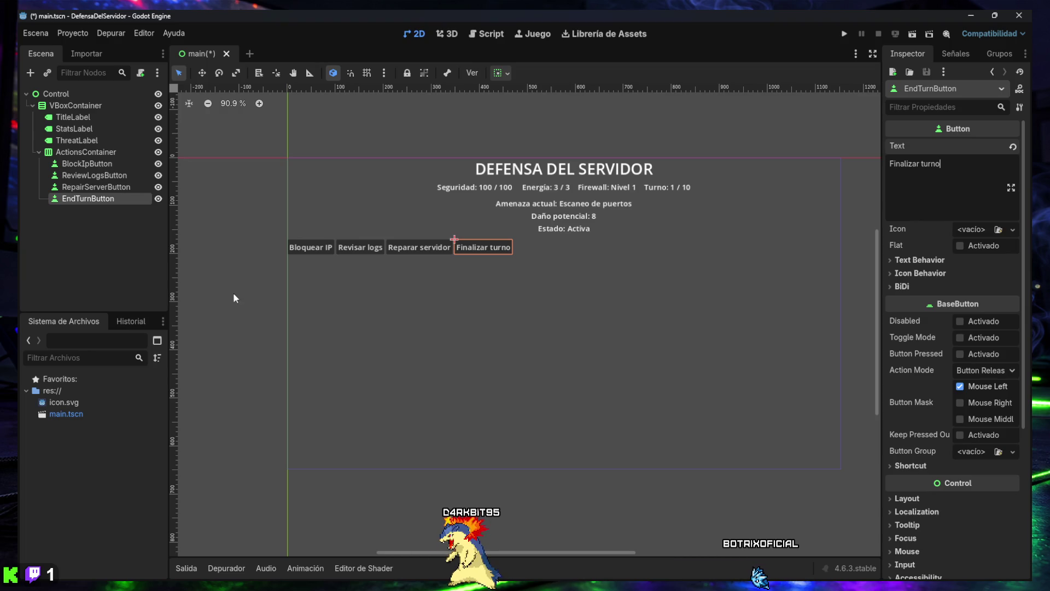
click(114, 228)
key(ctrl+s)
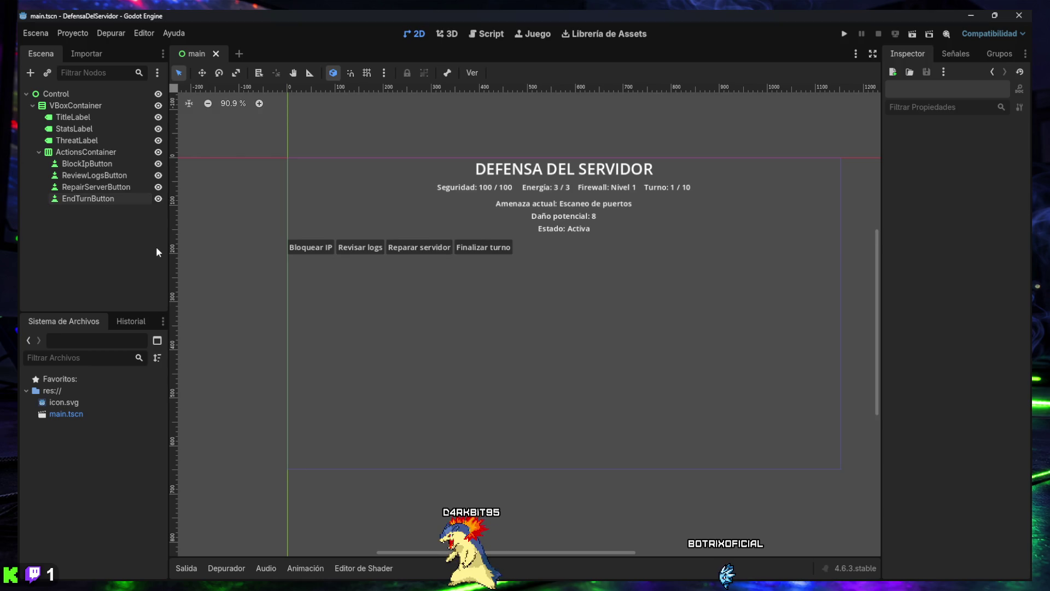
key(super+shift+s)
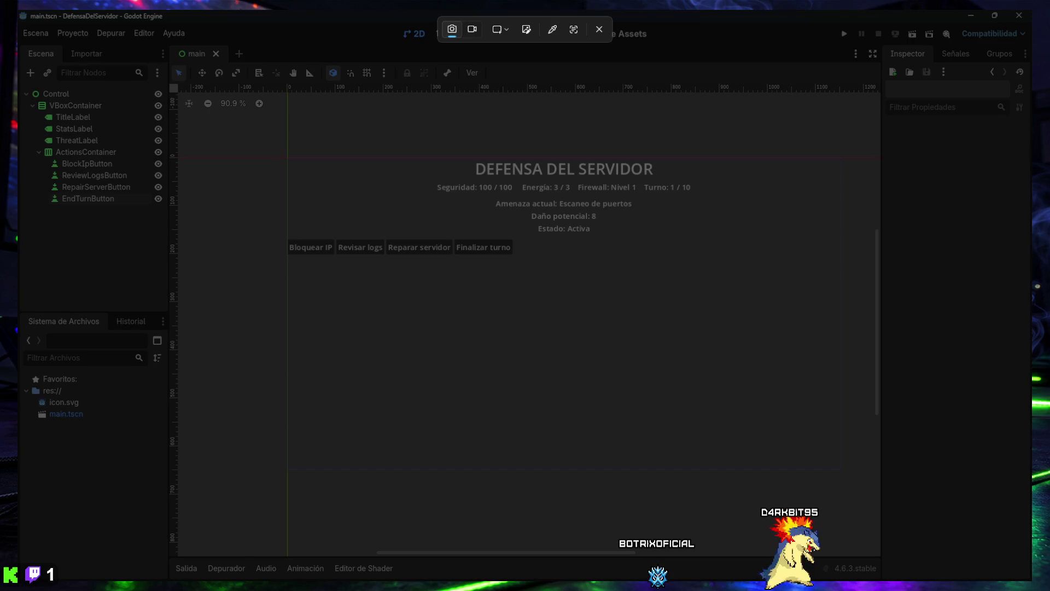
mouse_move(20, 9)
mouse_down()
mouse_move(832, 490)
mouse_move(1015, 567)
mouse_move(1034, 585)
mouse_up()
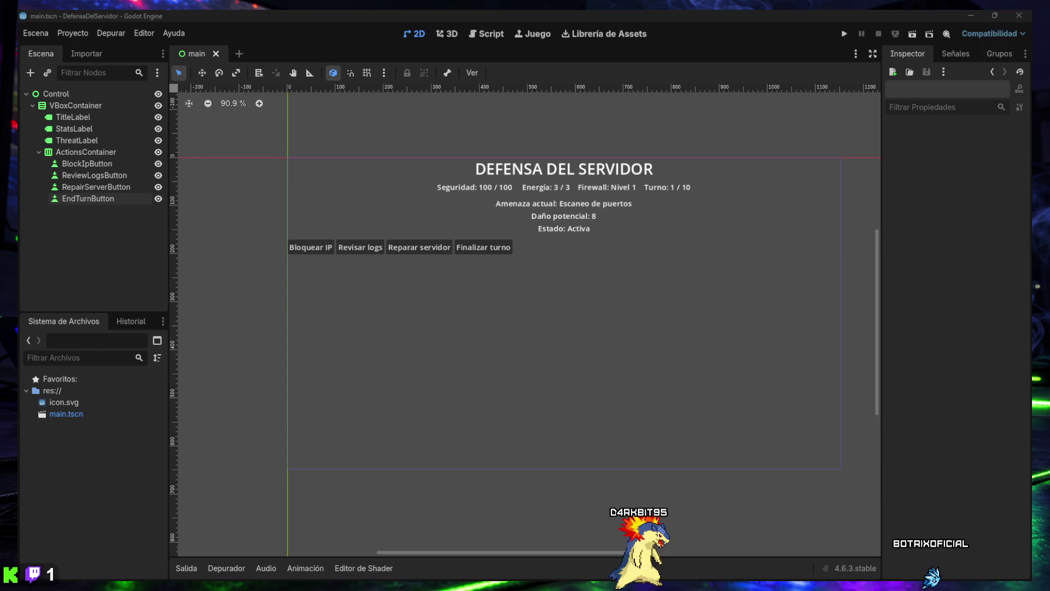
click(86, 152)
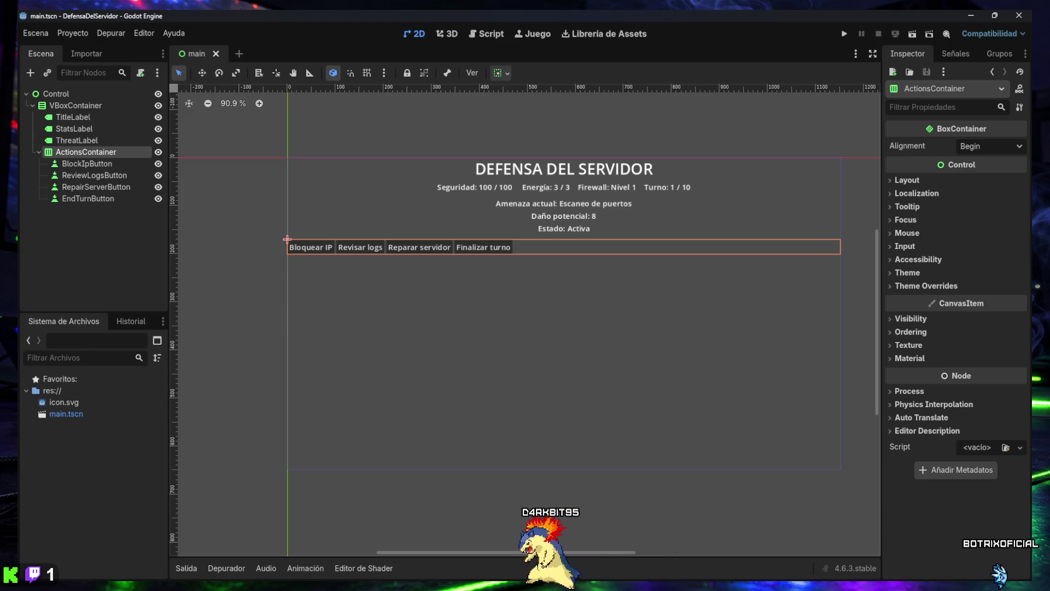
Set ActionsContainer's BoxContainer Alignment to Center to centre the four buttons.
click(993, 144)
click(988, 175)
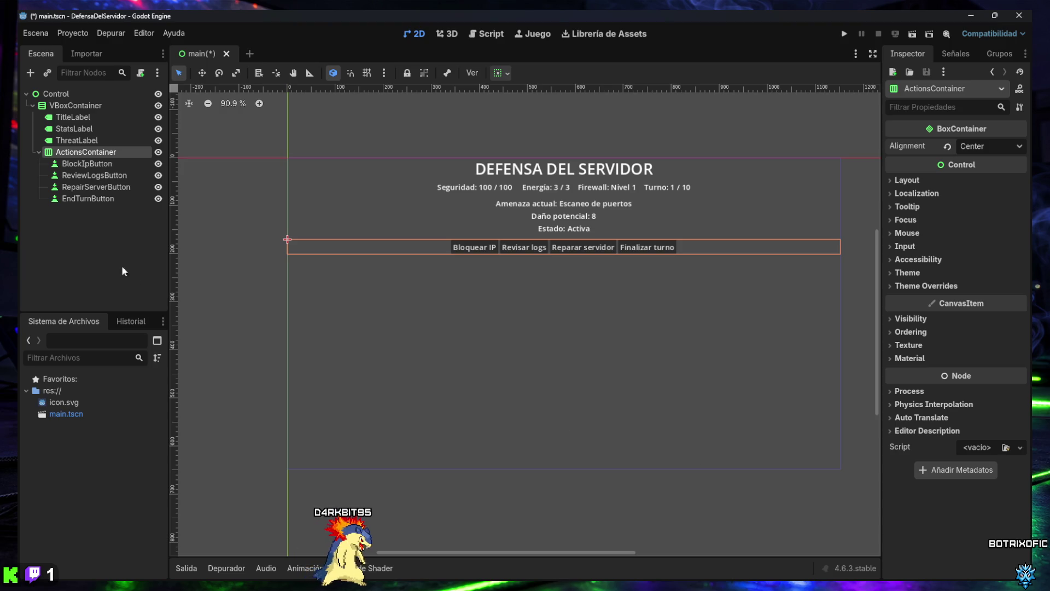
click(103, 245)
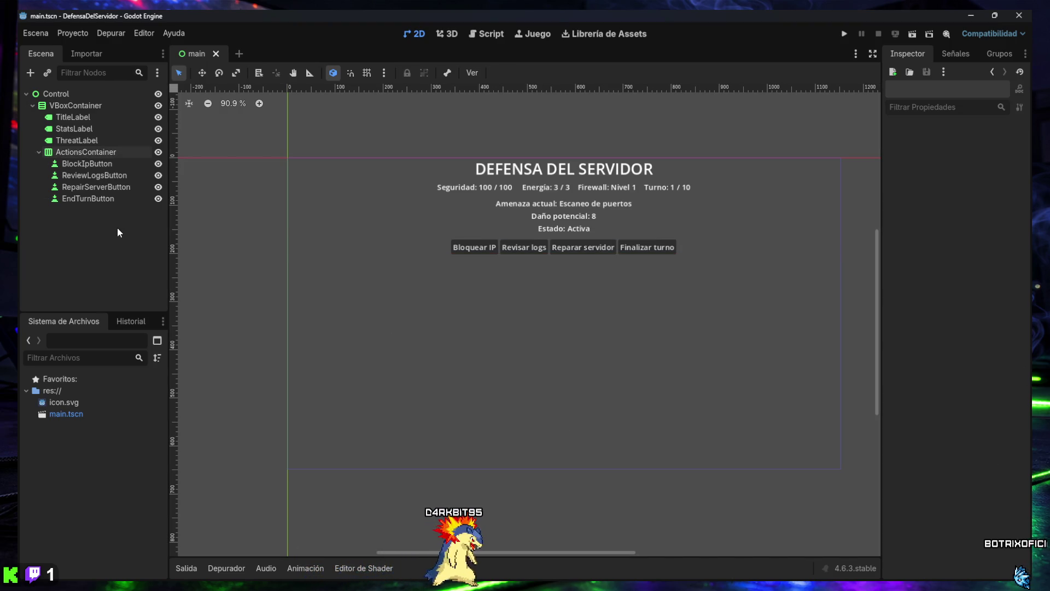
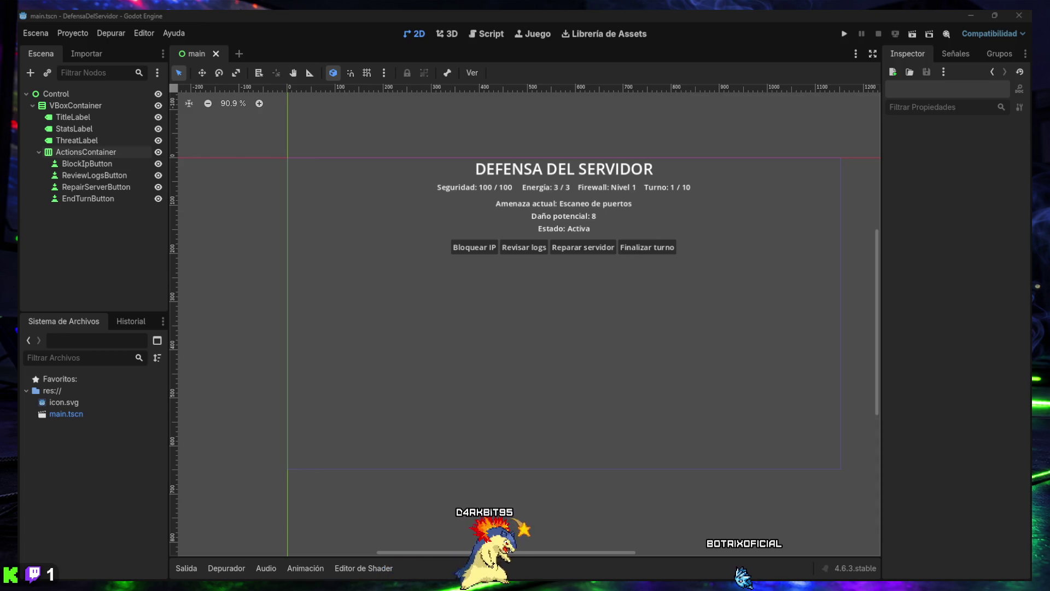
Add a new Label node as a child of VBoxContainer.
click(72, 105)
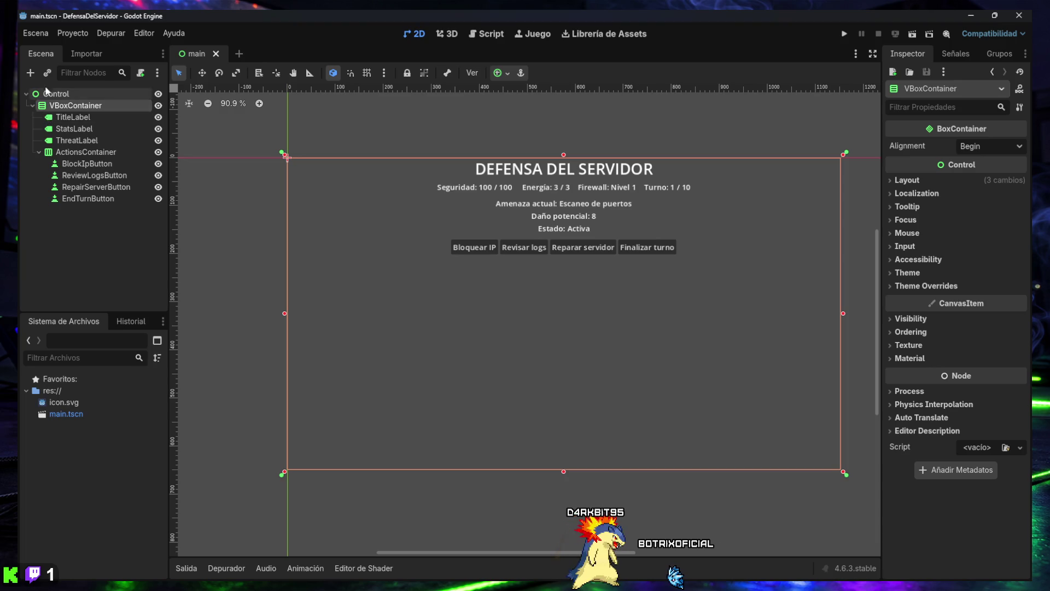
key(ctrl+a)
text(Label)
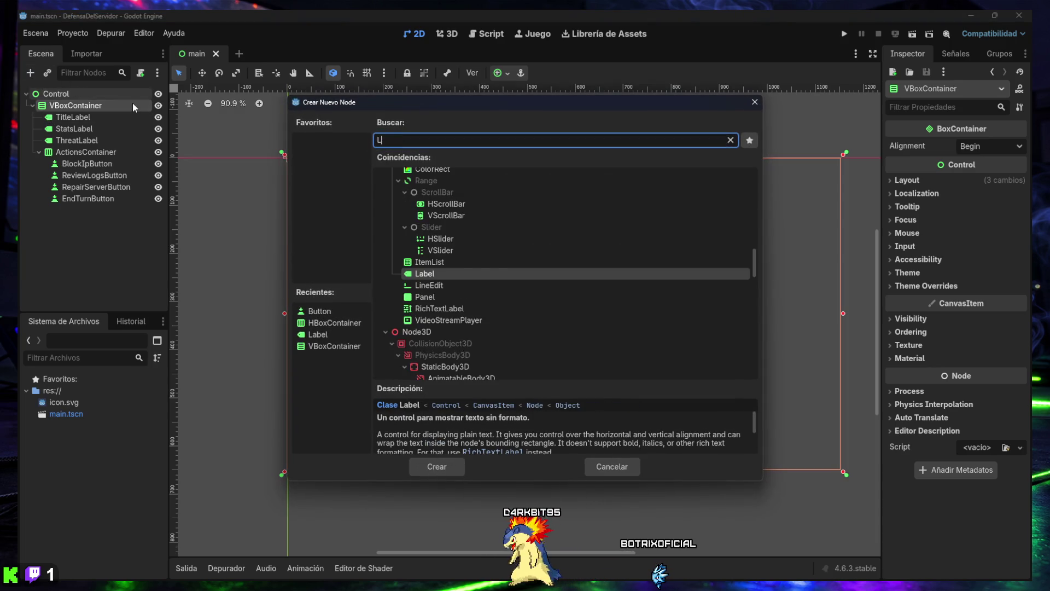
key(Return)
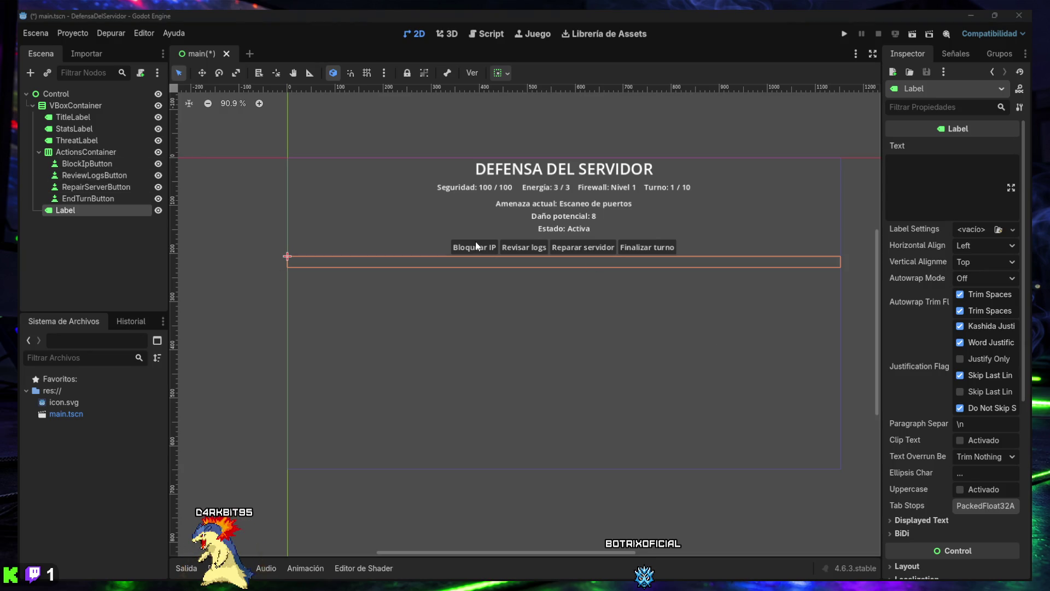
Rename the new Label to LogLabel and paste in its multi-line log text.
double_click(105, 212)
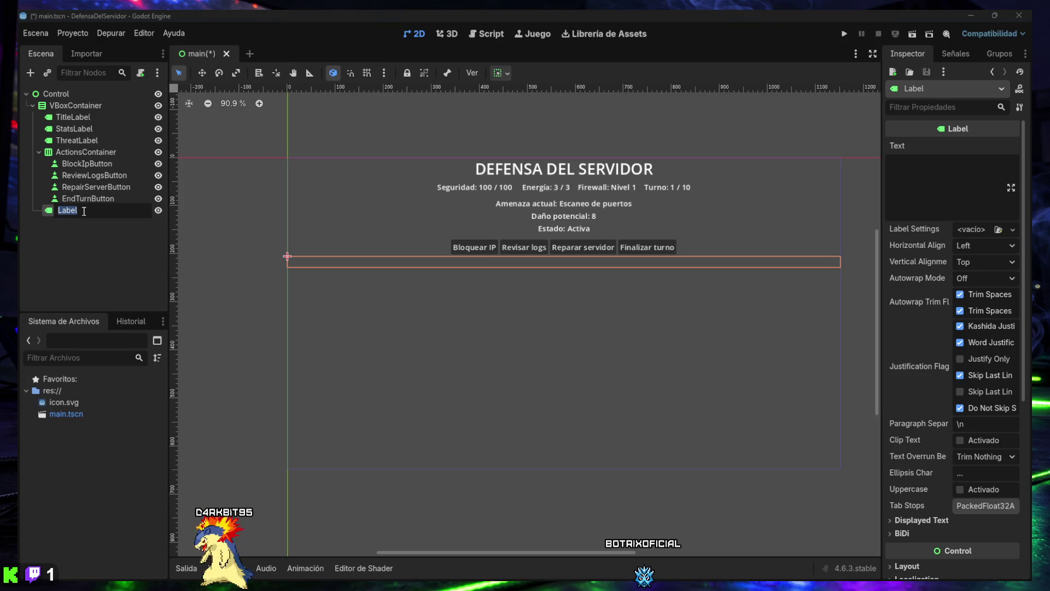
key(Return)
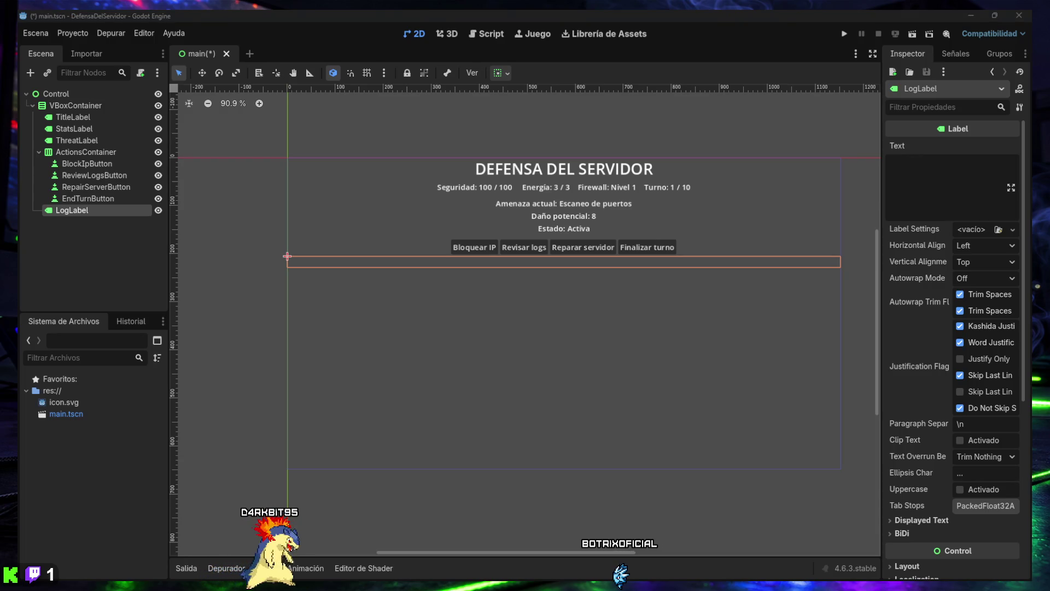
text(Registro: Sistema iniciado. Se ha detectado actividad sospechosa en el servidor.)
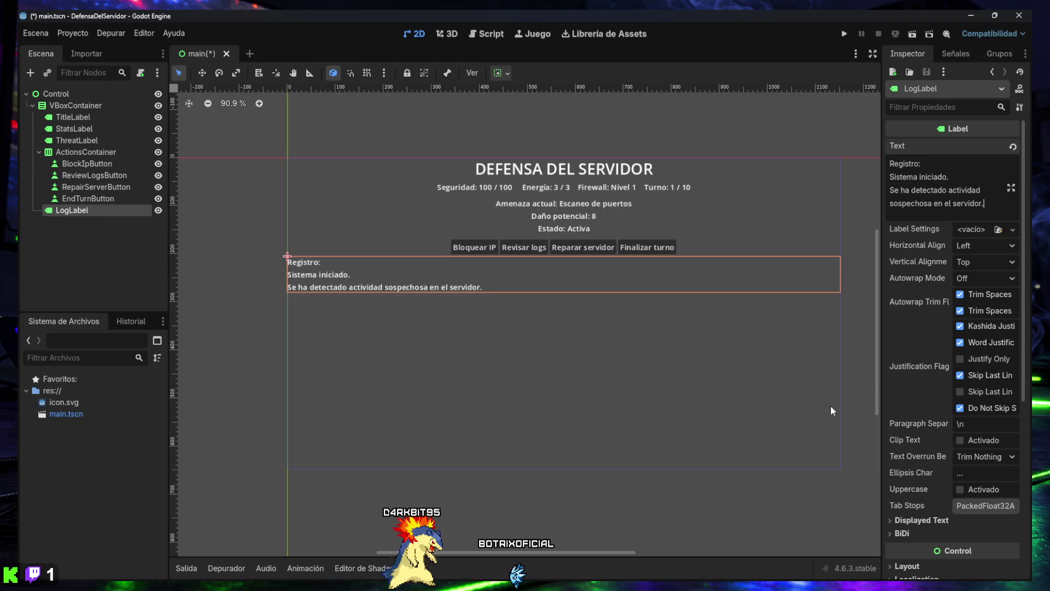
Set LogLabel's horizontal alignment to Center and its Autowrap Mode to Word.
click(984, 245)
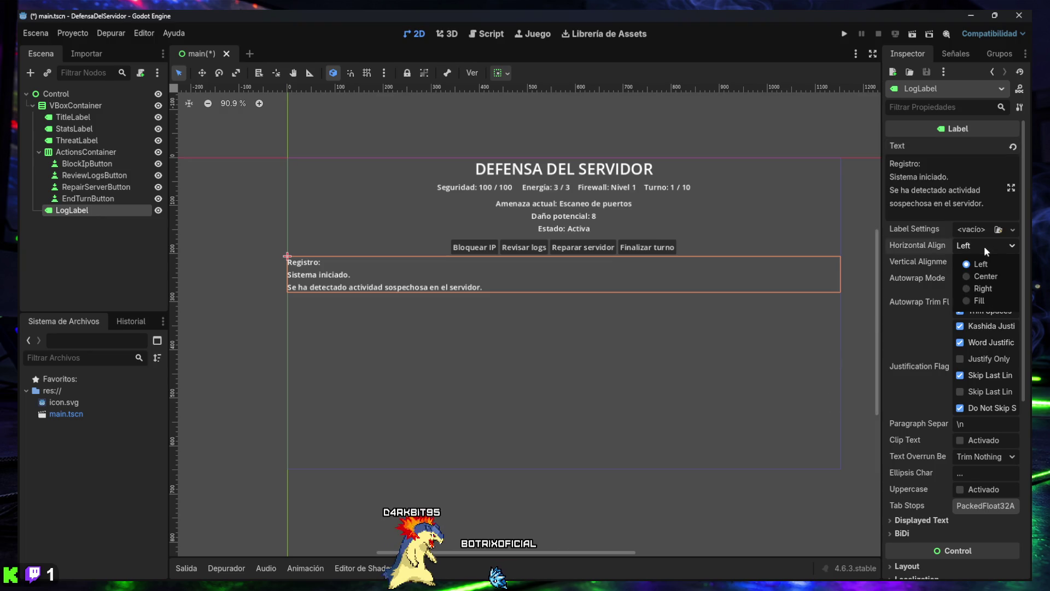
click(987, 275)
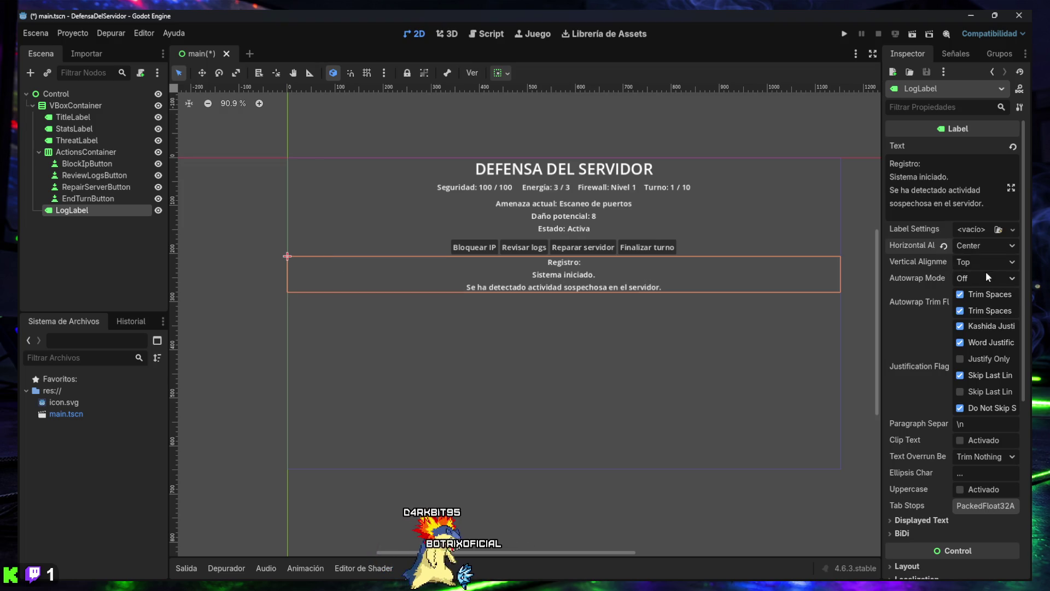
click(986, 277)
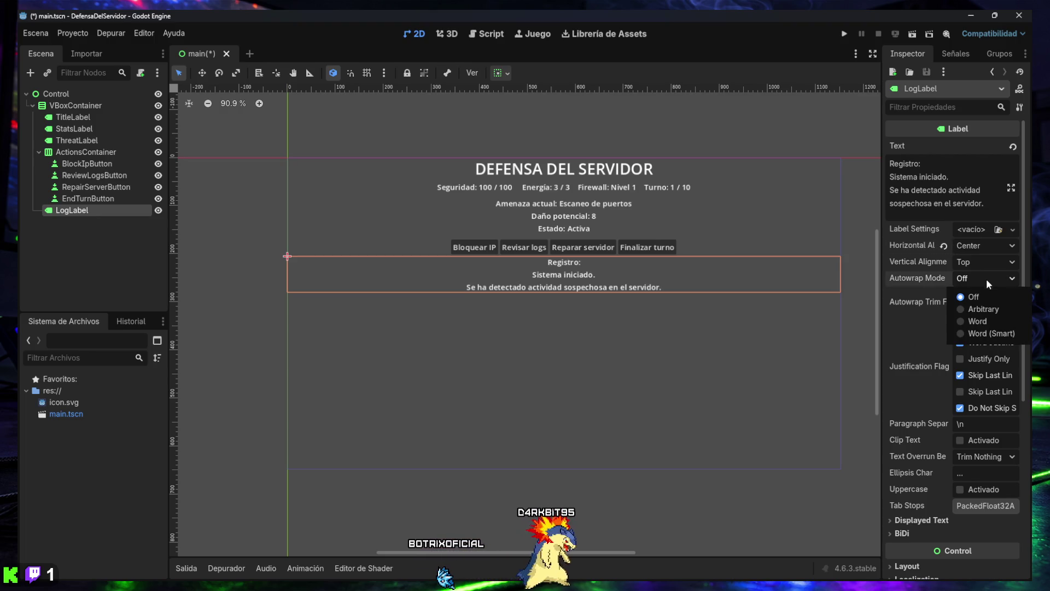
click(978, 321)
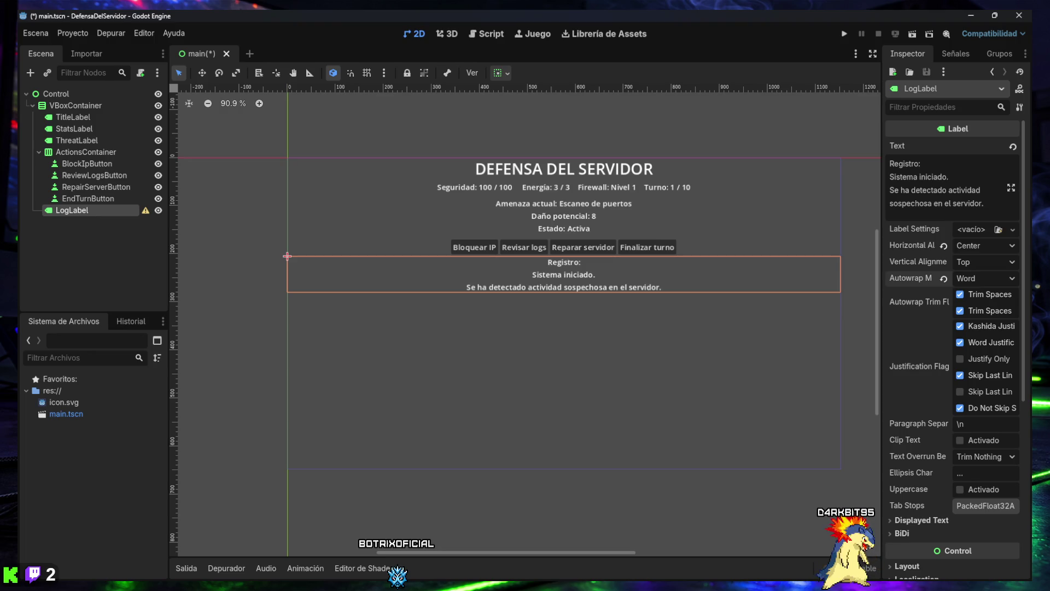
scroll(966, 347, down, 6)
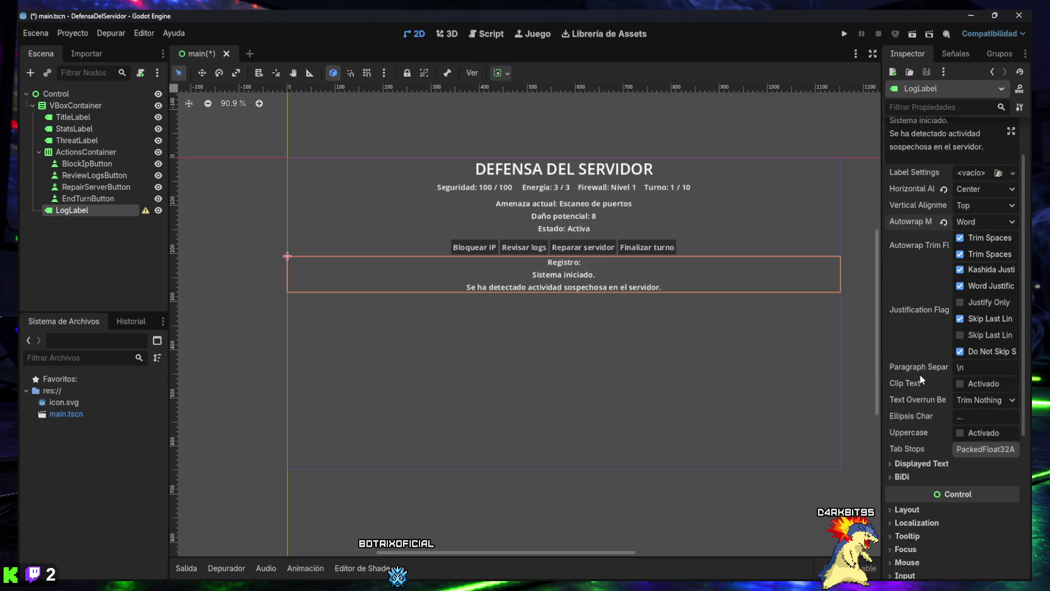
Give LogLabel a custom minimum height of 120 px.
click(907, 281)
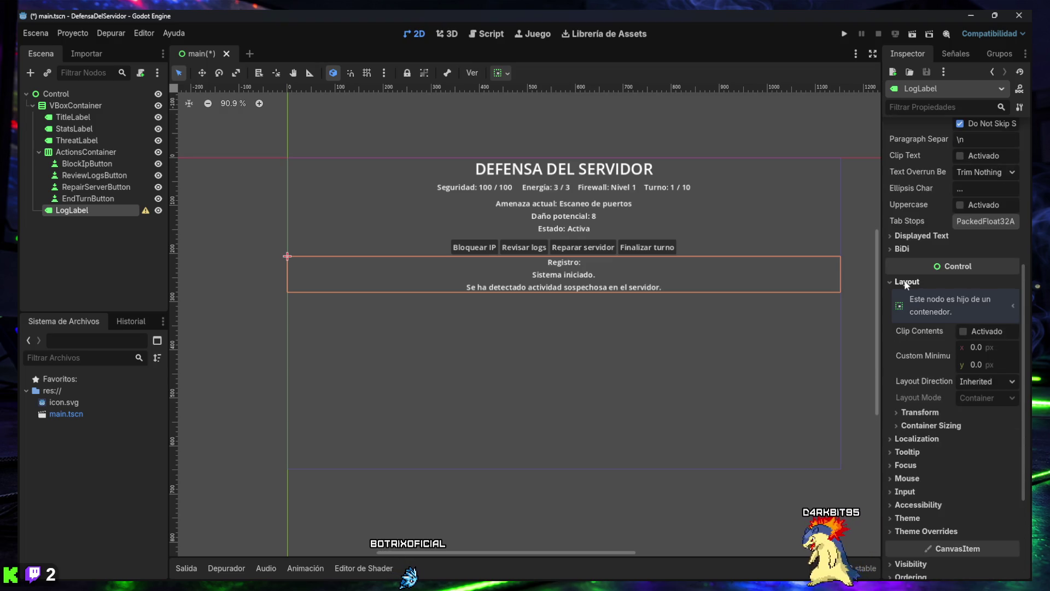
click(973, 365)
text(1)
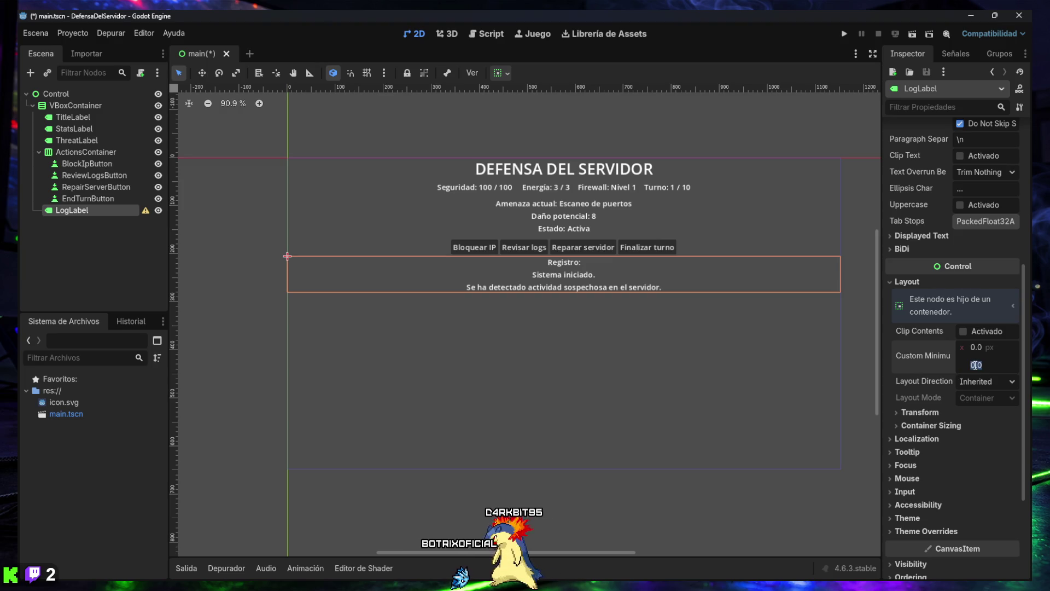
key(Return)
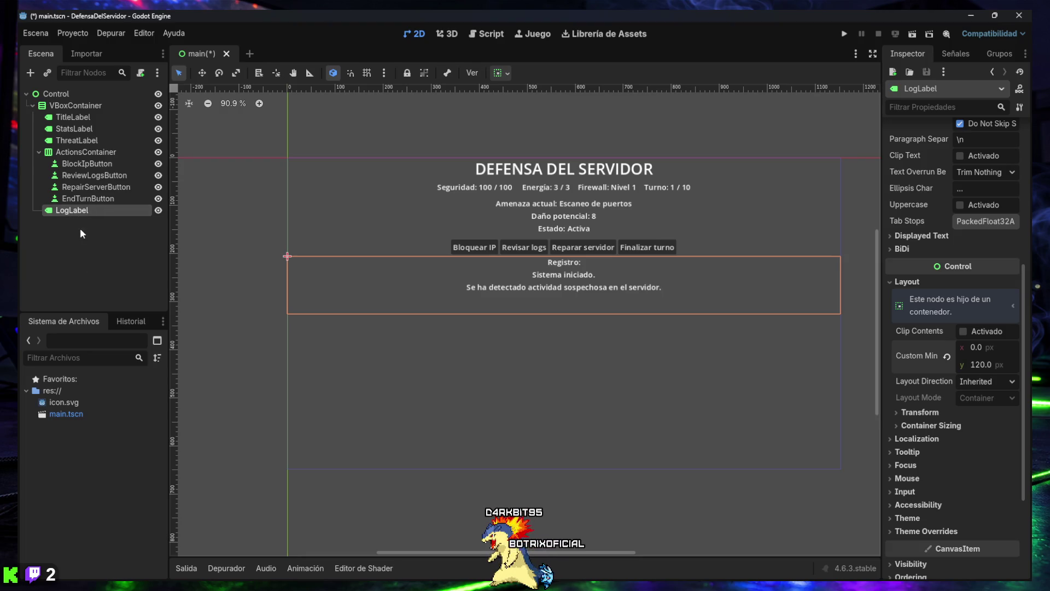
Save main.tscn and capture a full-screen screenshot with the Snipping Tool.
key(shift+super+s)
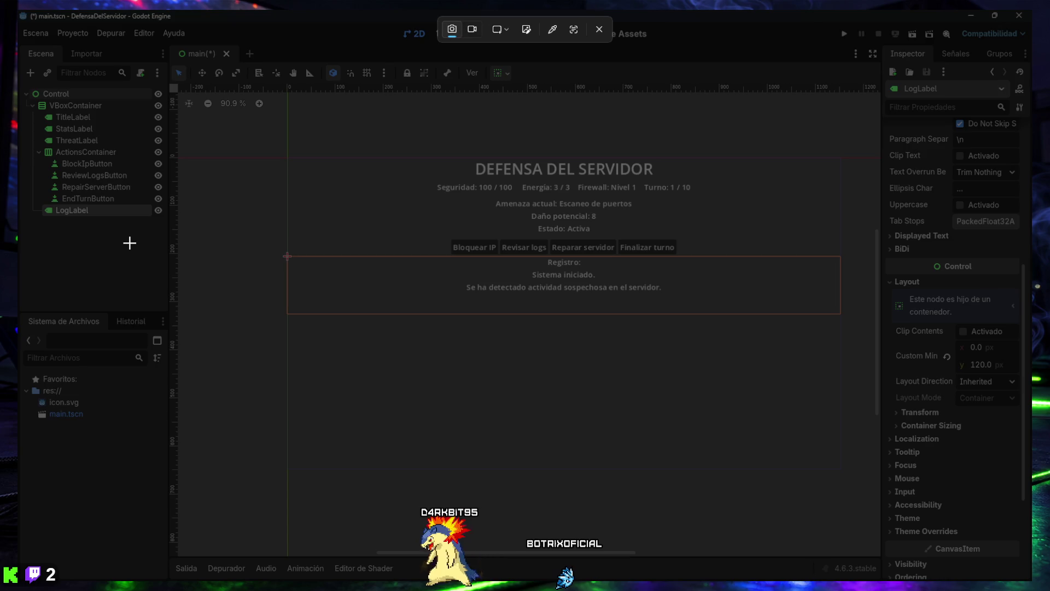
key(Escape)
click(87, 232)
key(ctrl+s)
click(71, 210)
key(shift+super+s)
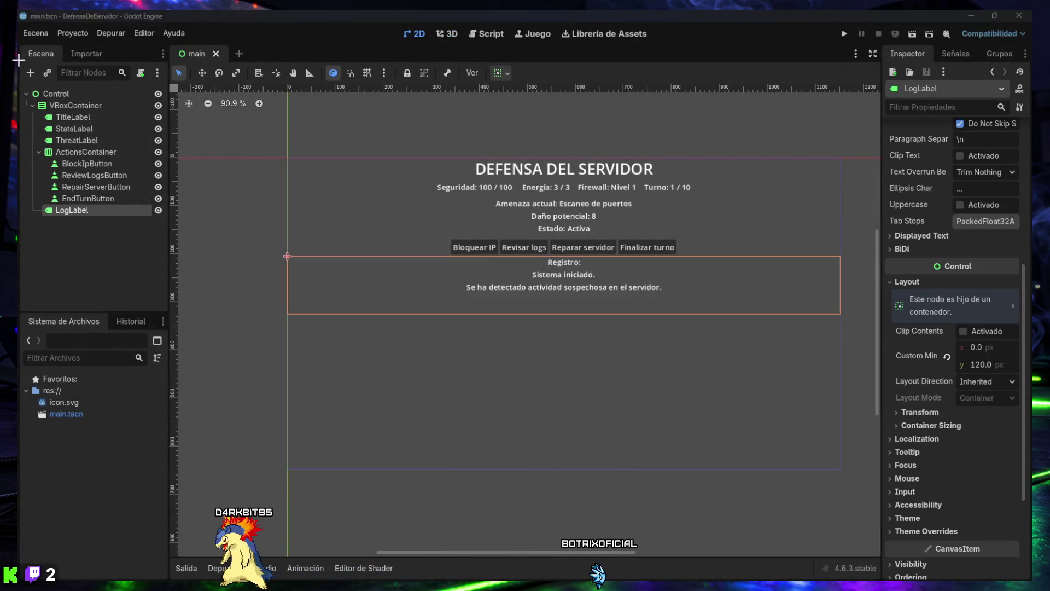
mouse_move(18, 9)
mouse_down()
mouse_move(854, 501)
mouse_move(1031, 584)
mouse_up()
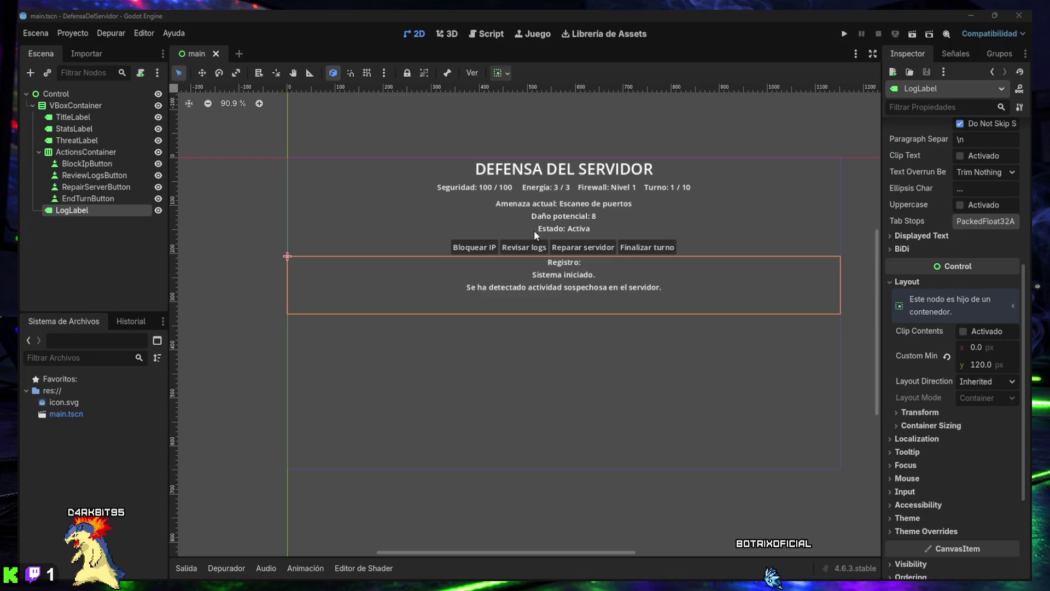
click(82, 106)
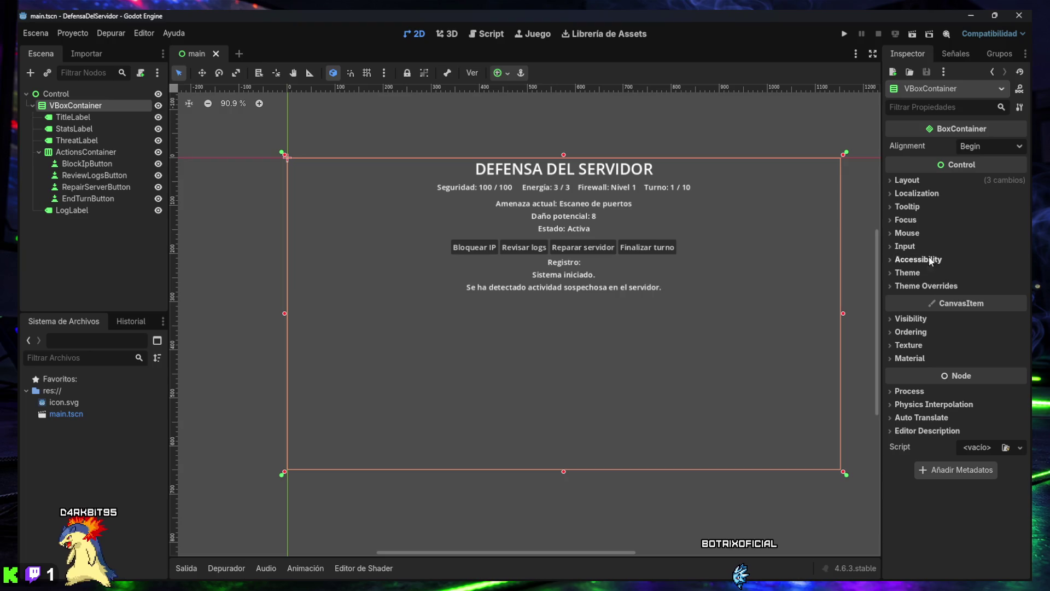
Set VBoxContainer's Alignment to Center, then deselect it to preview the layout.
click(985, 146)
click(988, 176)
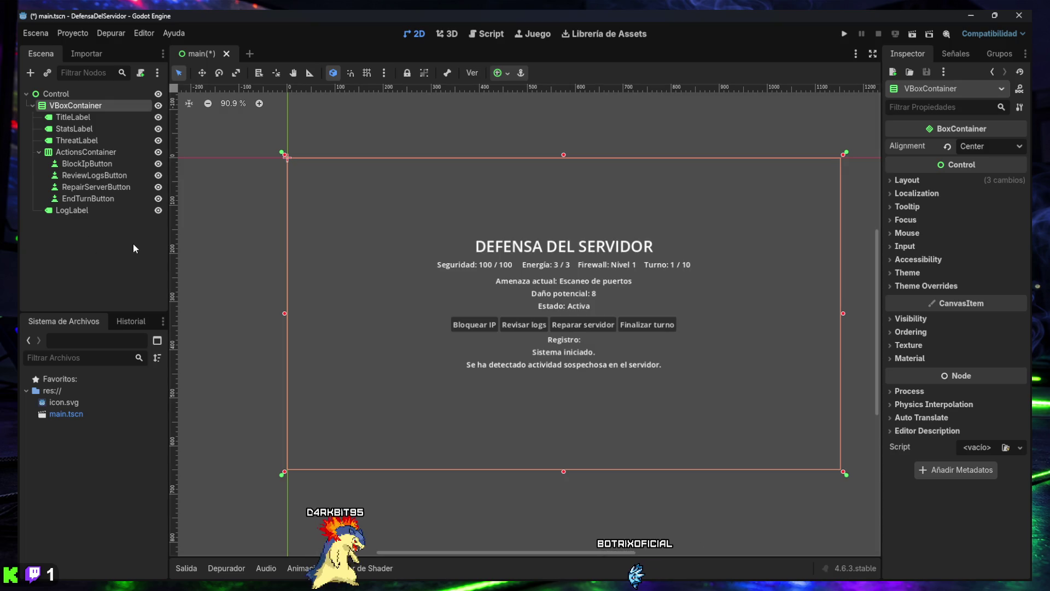
click(90, 241)
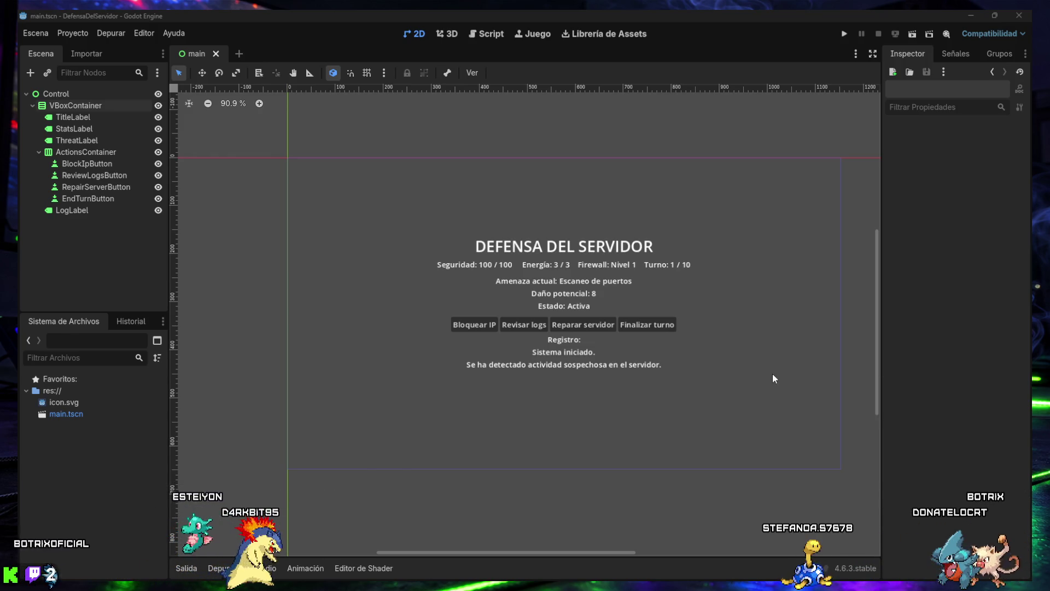
Select the LogLabel node in the Scene dock.
click(74, 213)
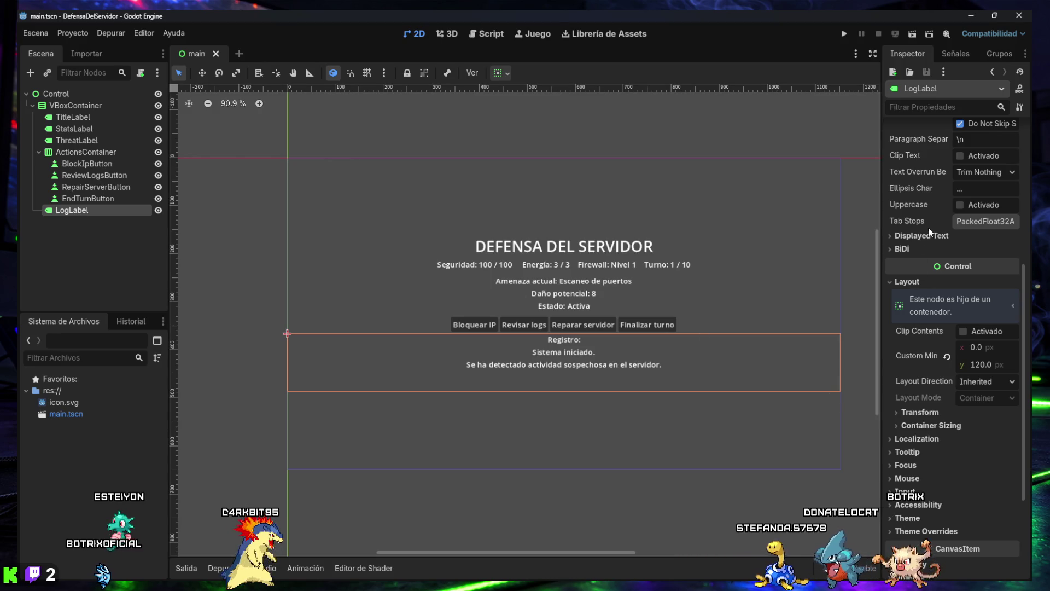
Set LogLabel's vertical alignment to Center and preview the result.
scroll(938, 383, up, 5)
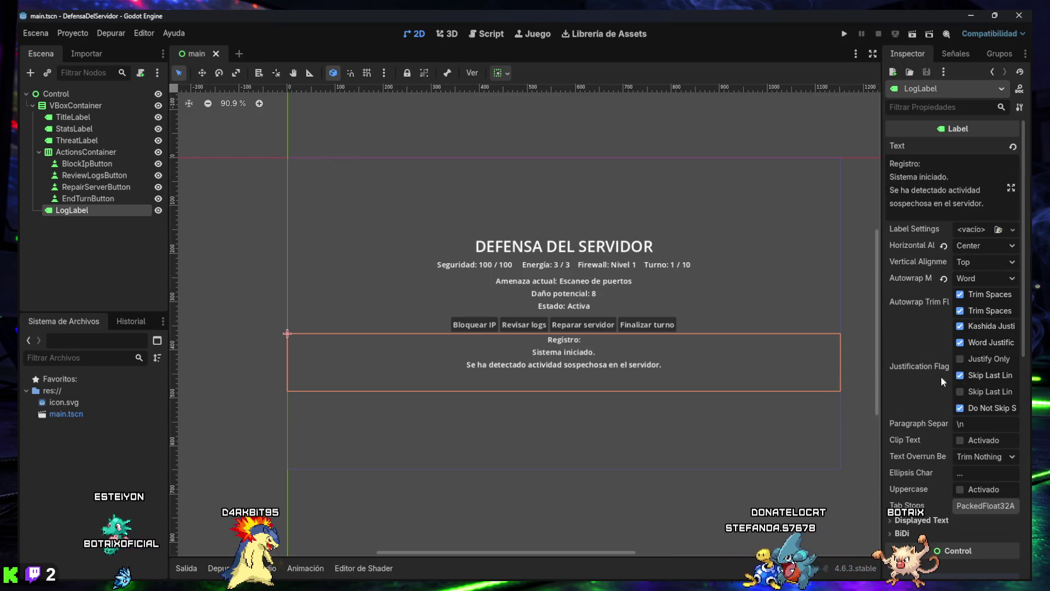
click(978, 261)
click(983, 291)
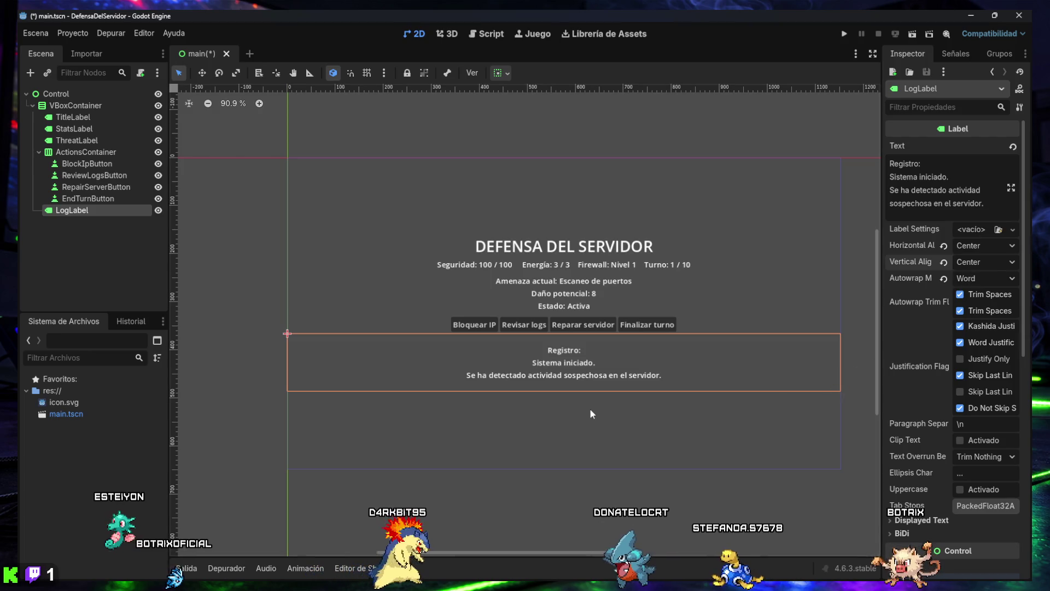
click(102, 238)
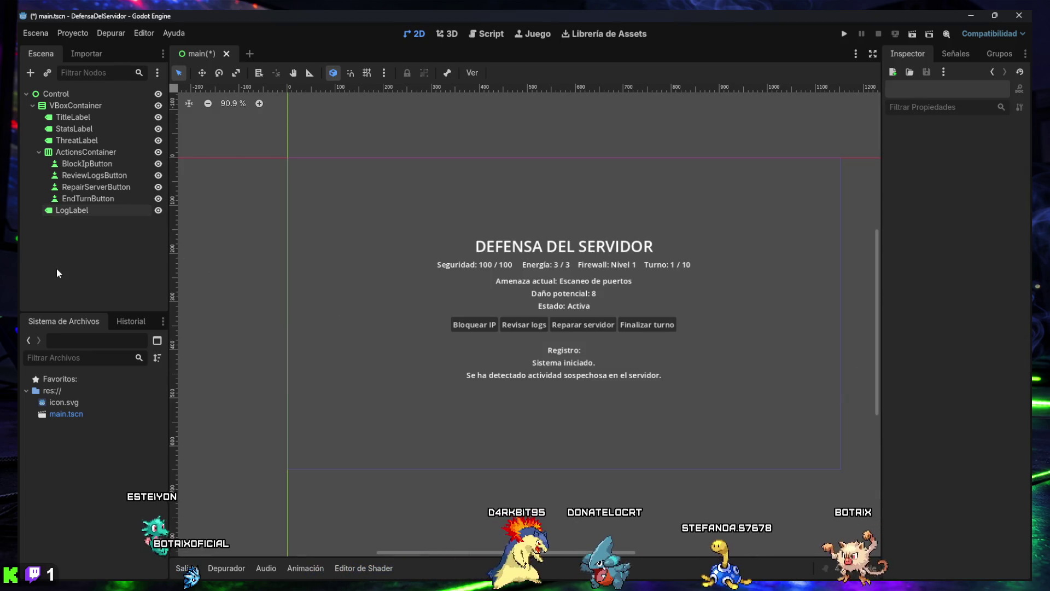
click(71, 210)
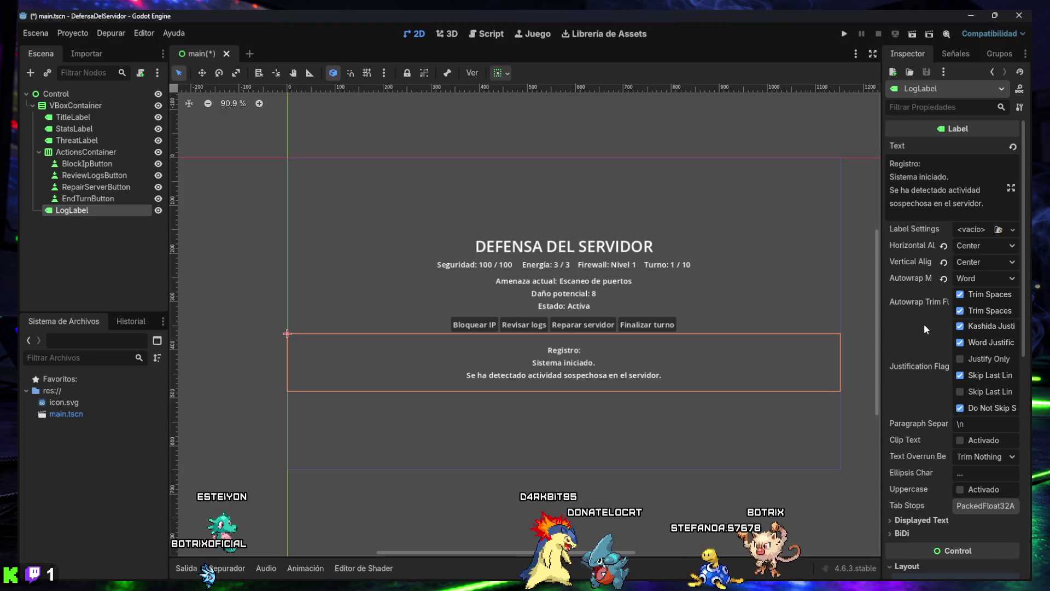
scroll(921, 329, down, 1)
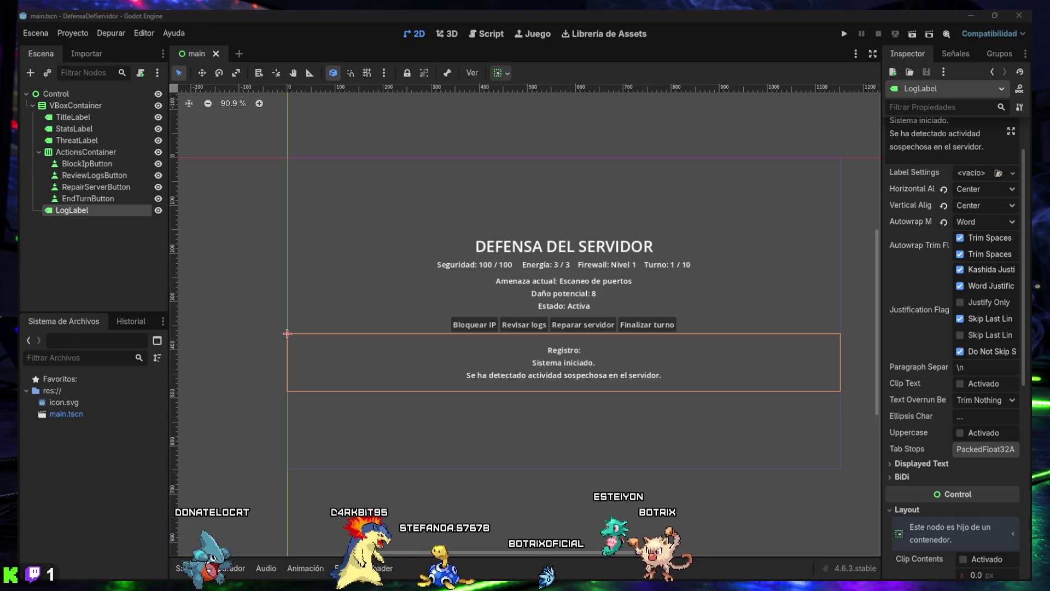
Compare Top and Center vertical alignment for LogLabel, keep Center, and deselect.
click(99, 238)
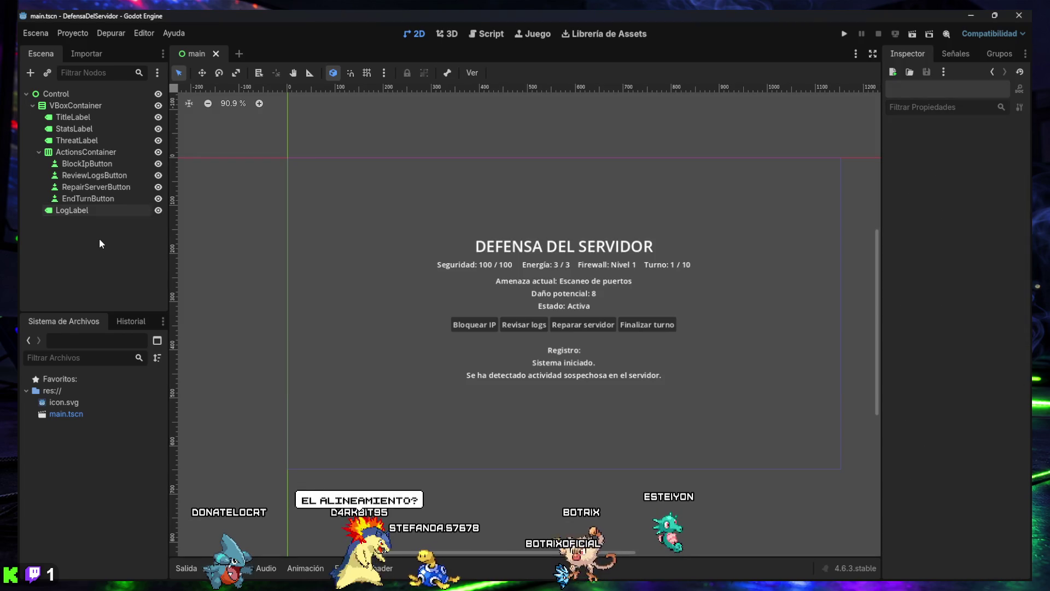
click(77, 210)
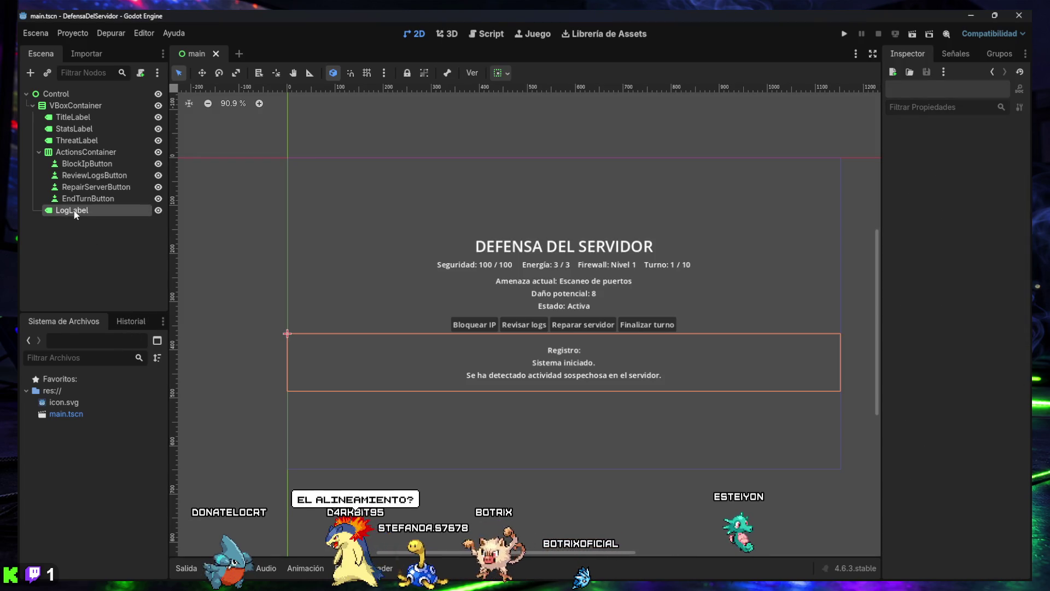
click(971, 205)
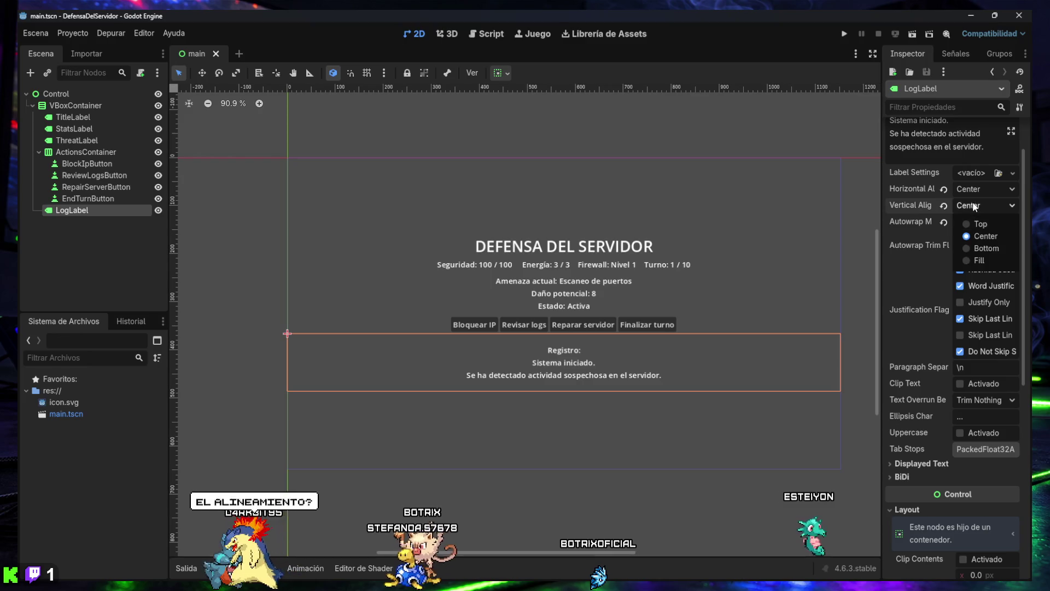
click(978, 223)
click(979, 205)
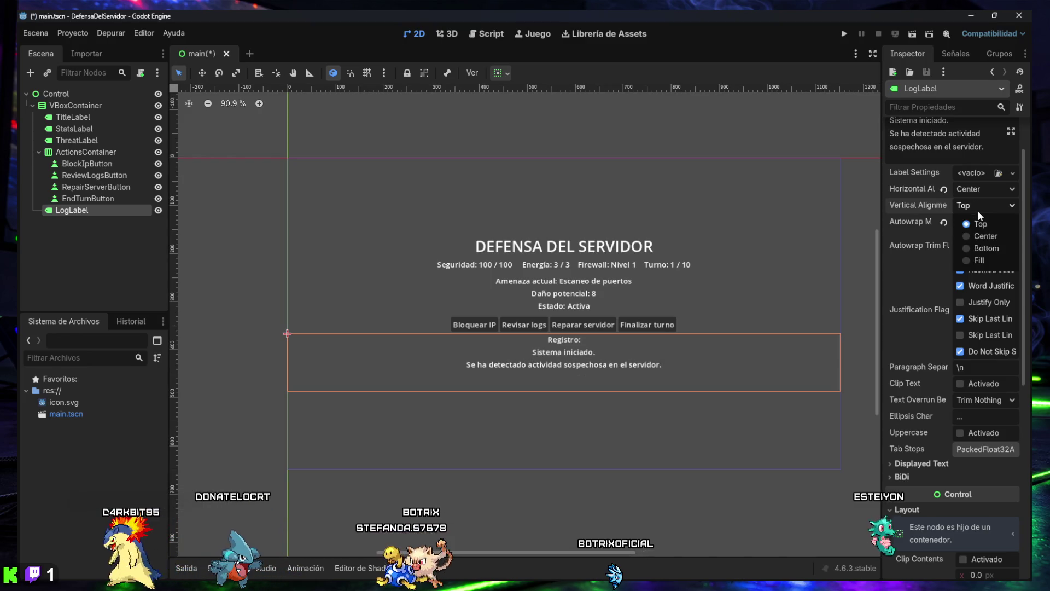
click(981, 233)
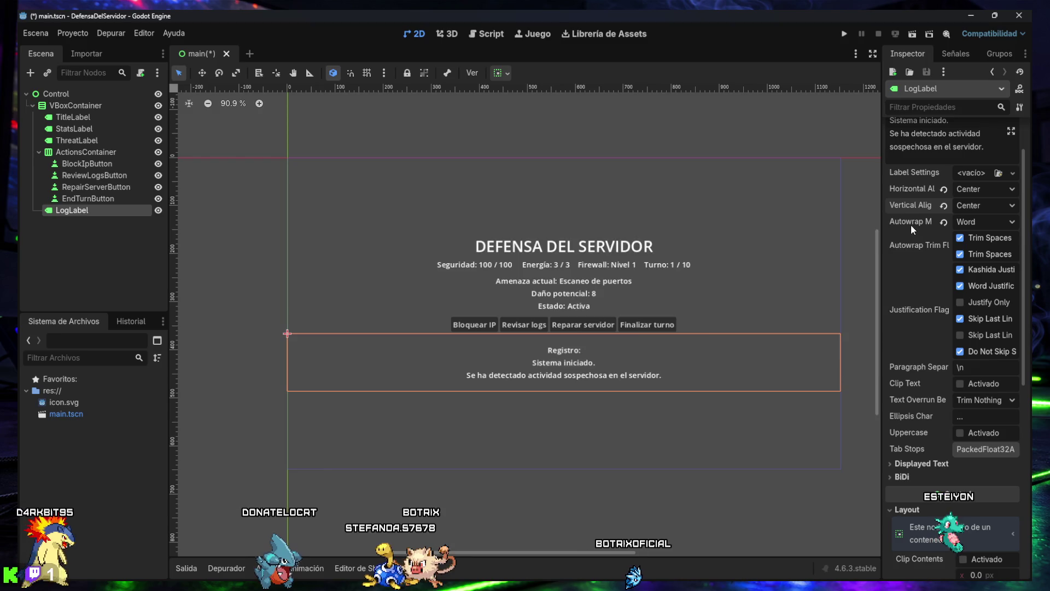
mouse_move(910, 225)
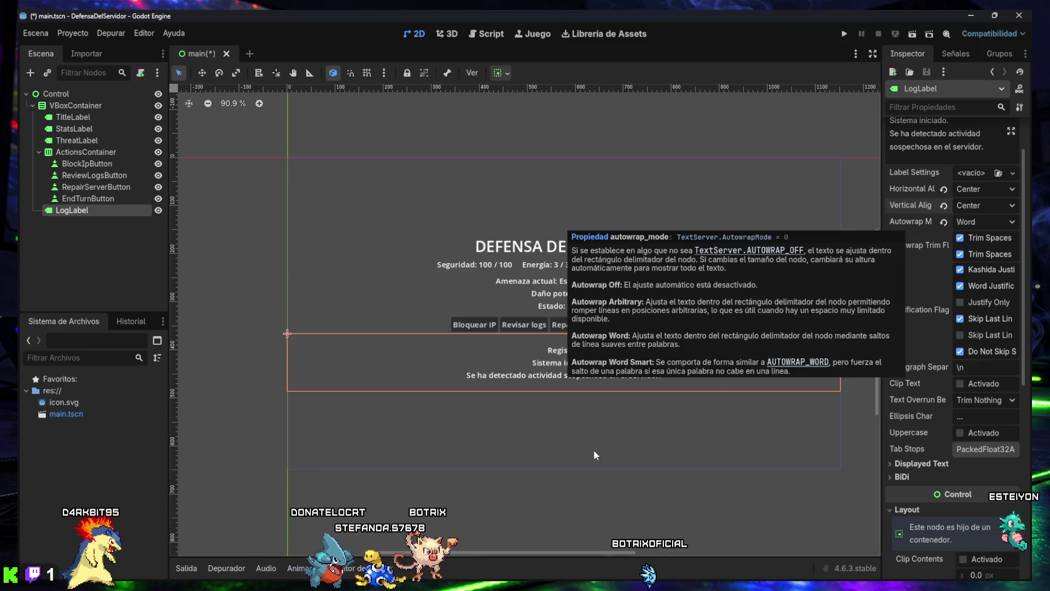
click(98, 238)
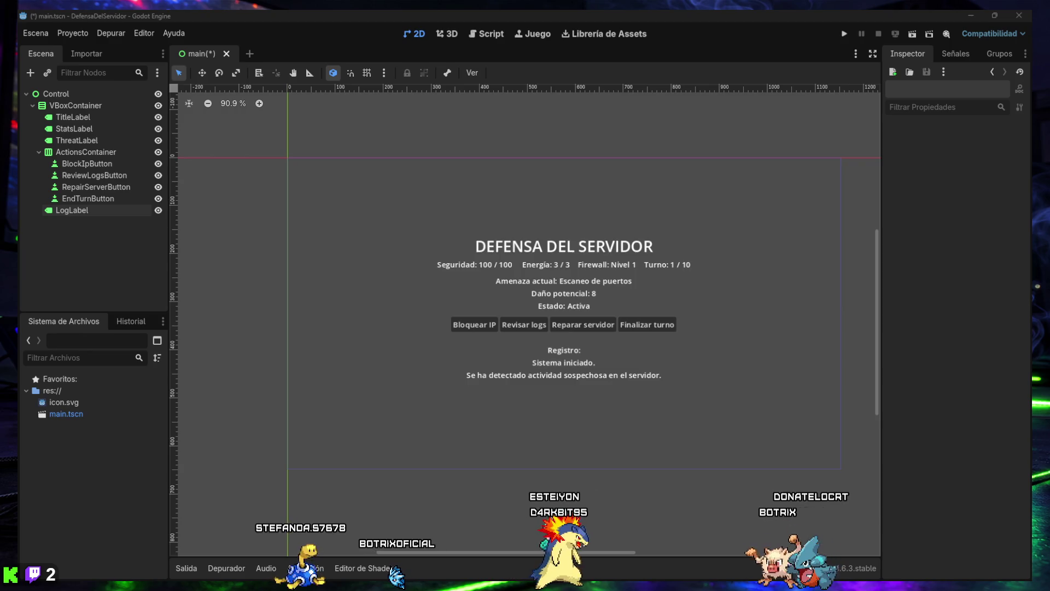
Select the root Control node and bring up the quick-load script picker.
click(61, 96)
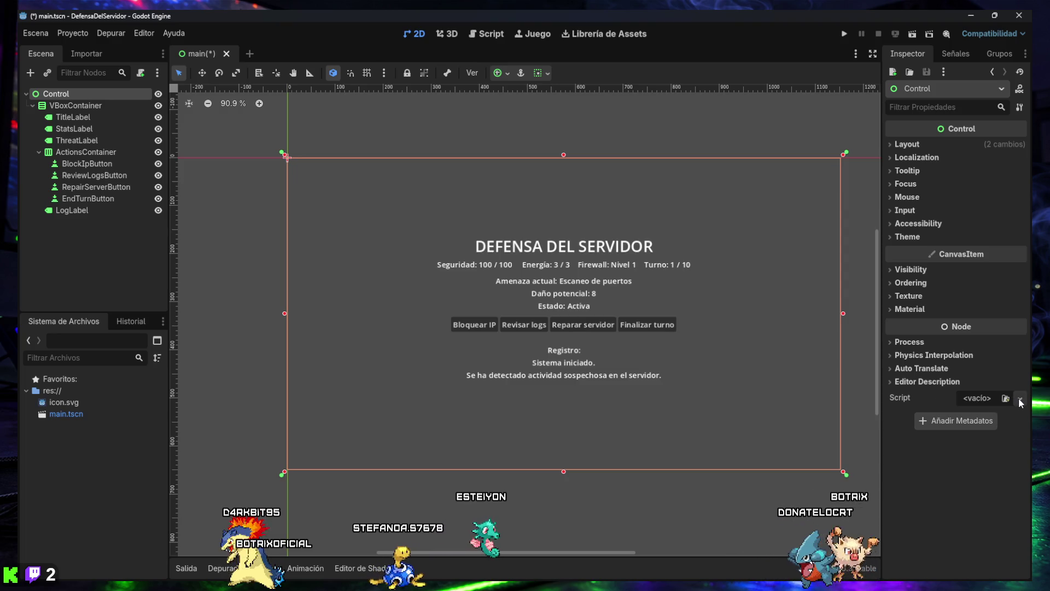
click(1006, 399)
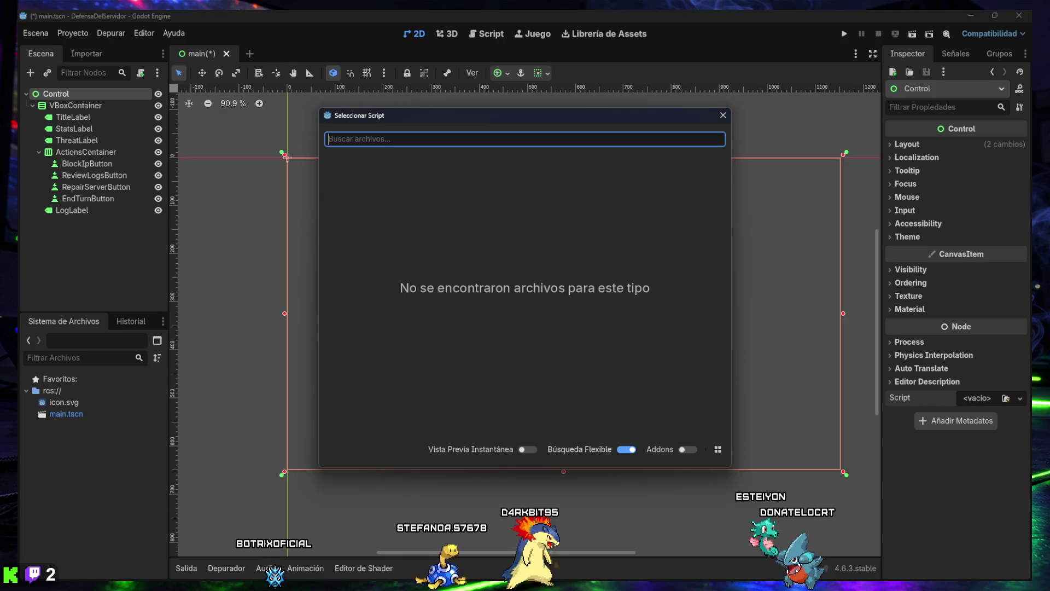
Close the empty script picker, save main.tscn, and screenshot the Script attach options.
click(722, 115)
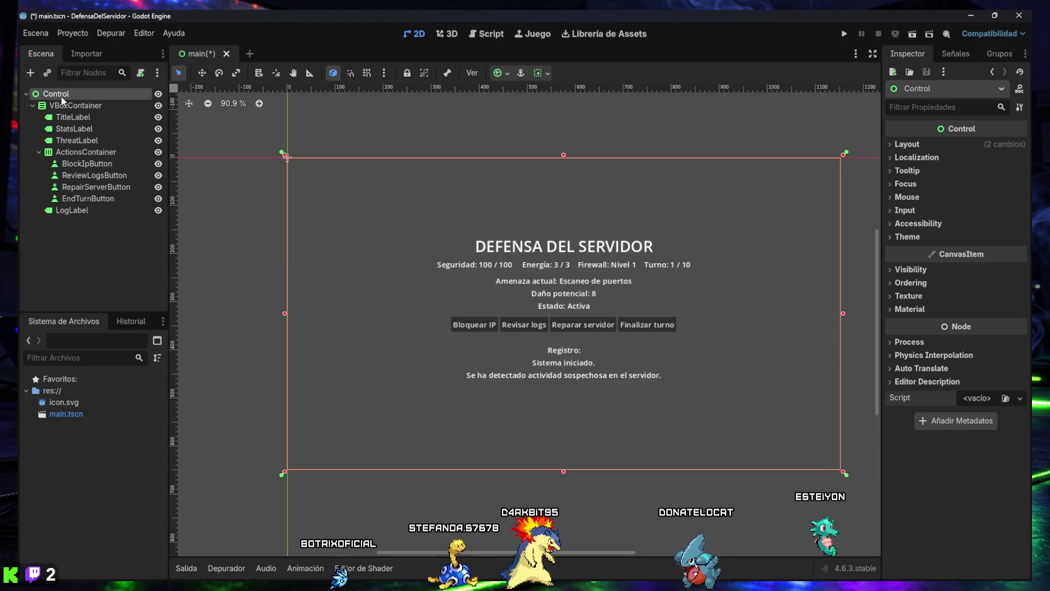
key(ctrl+s)
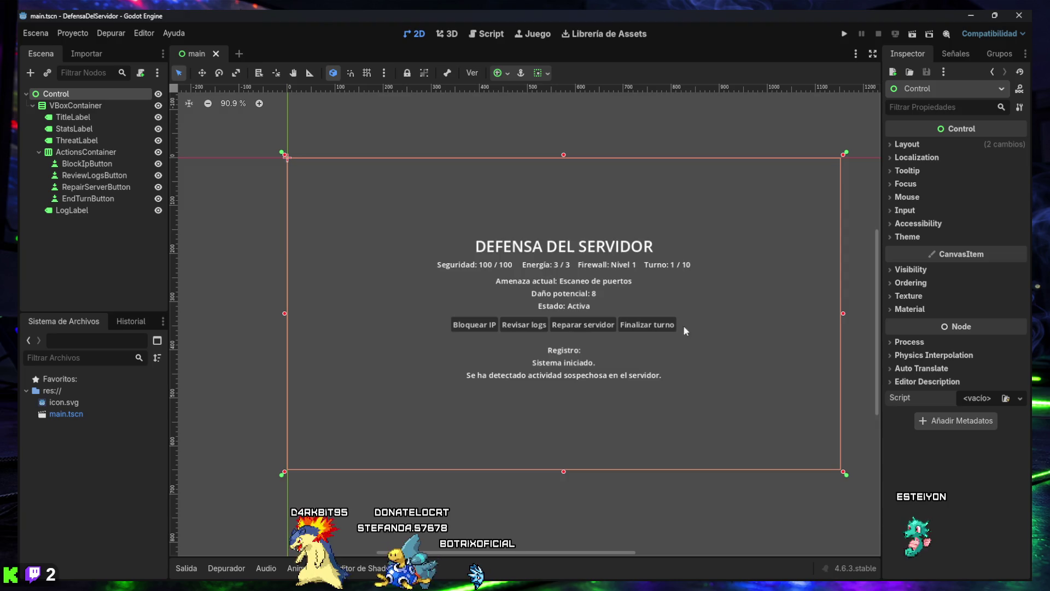
click(1019, 399)
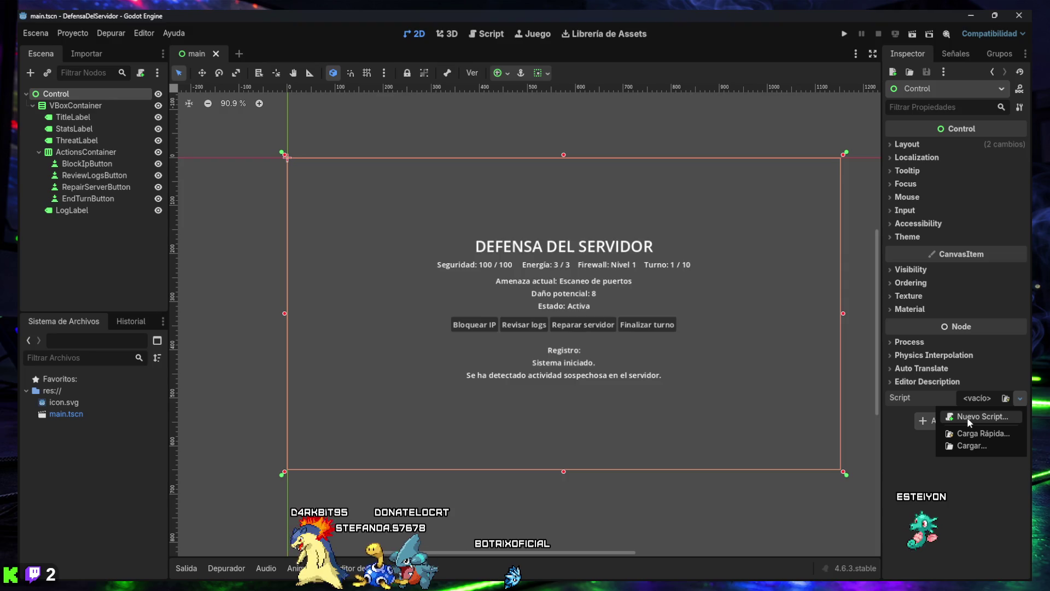
key(super+shift+s)
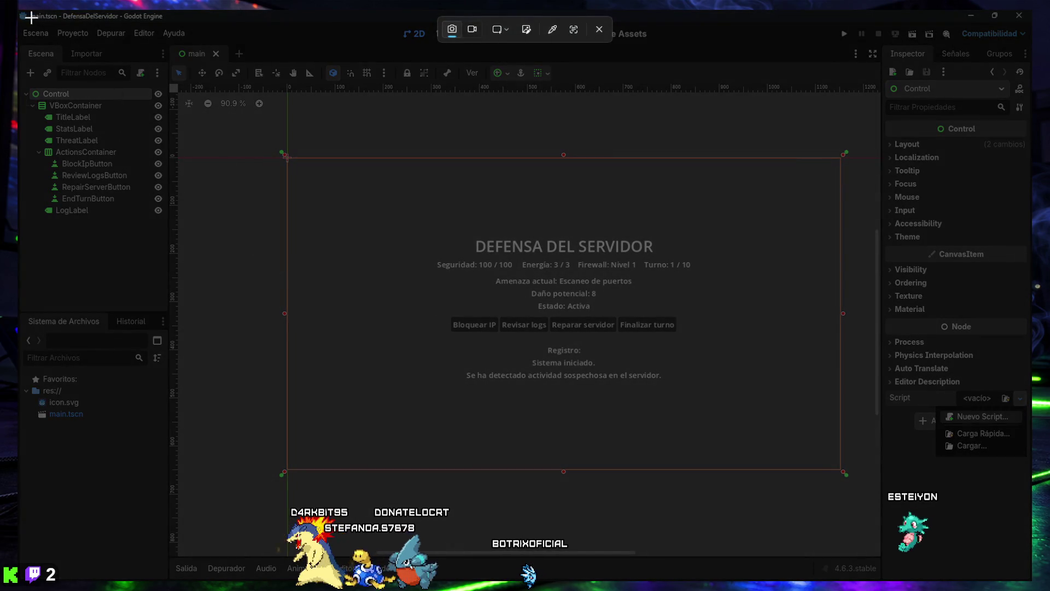
mouse_move(18, 10)
mouse_down()
mouse_move(718, 549)
mouse_move(982, 566)
mouse_move(1032, 582)
mouse_up()
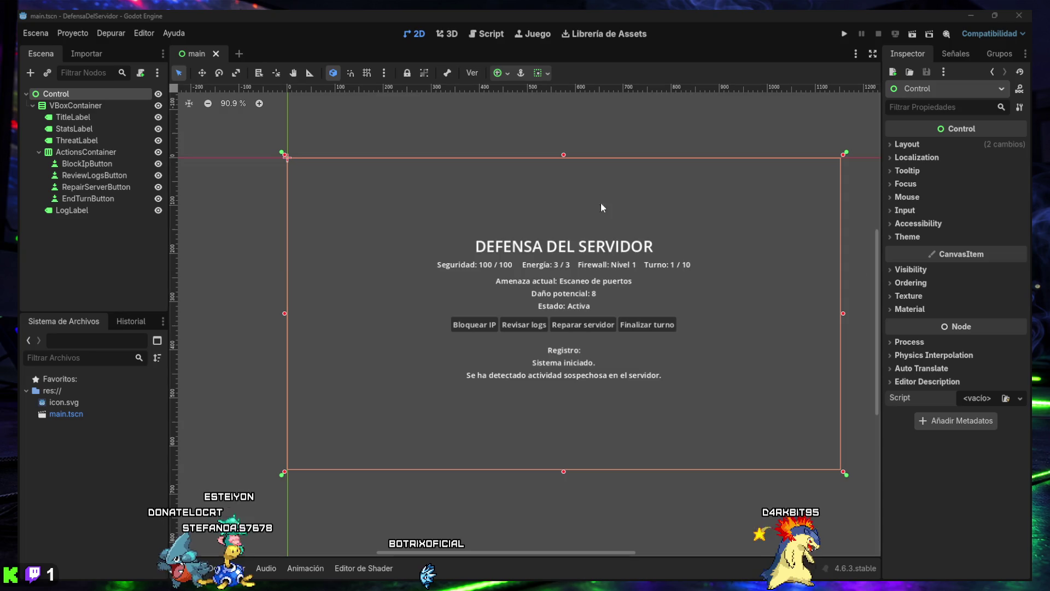
Check the renderer list, keep Compatibilidad, then choose New Script for the root Control.
click(991, 35)
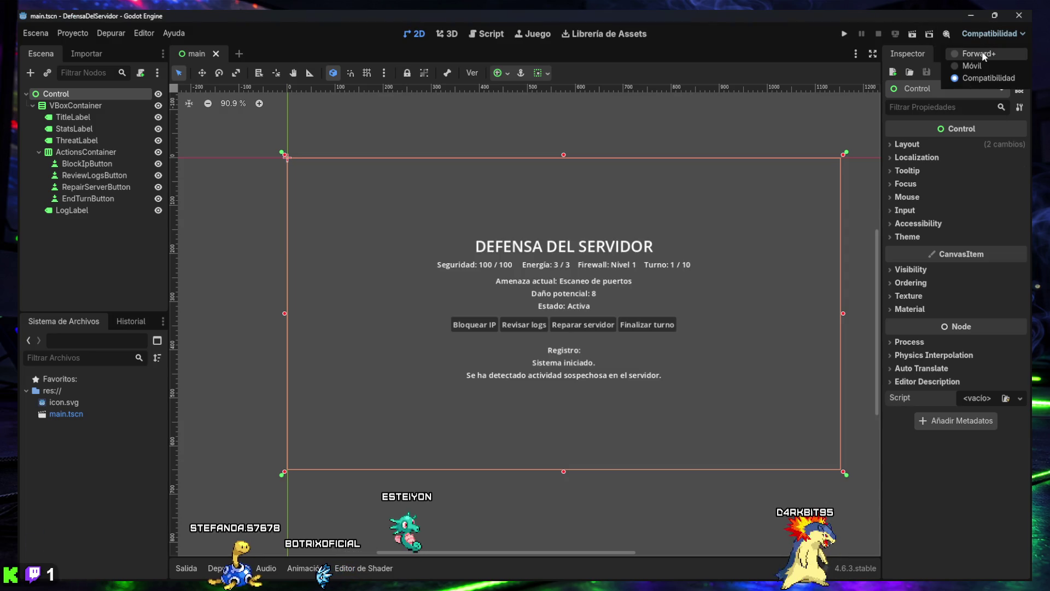
key(Escape)
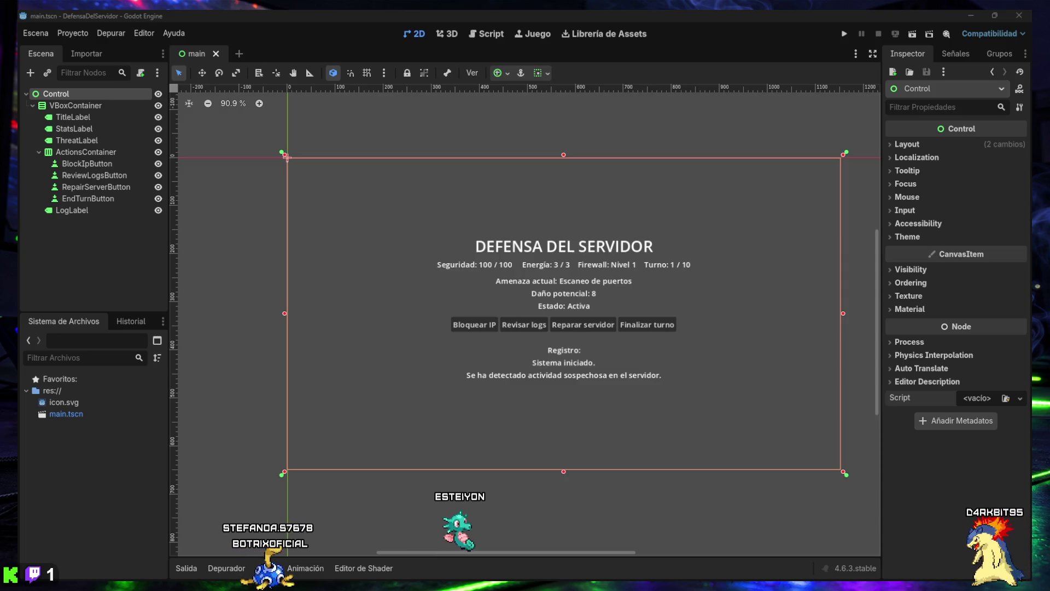
click(990, 33)
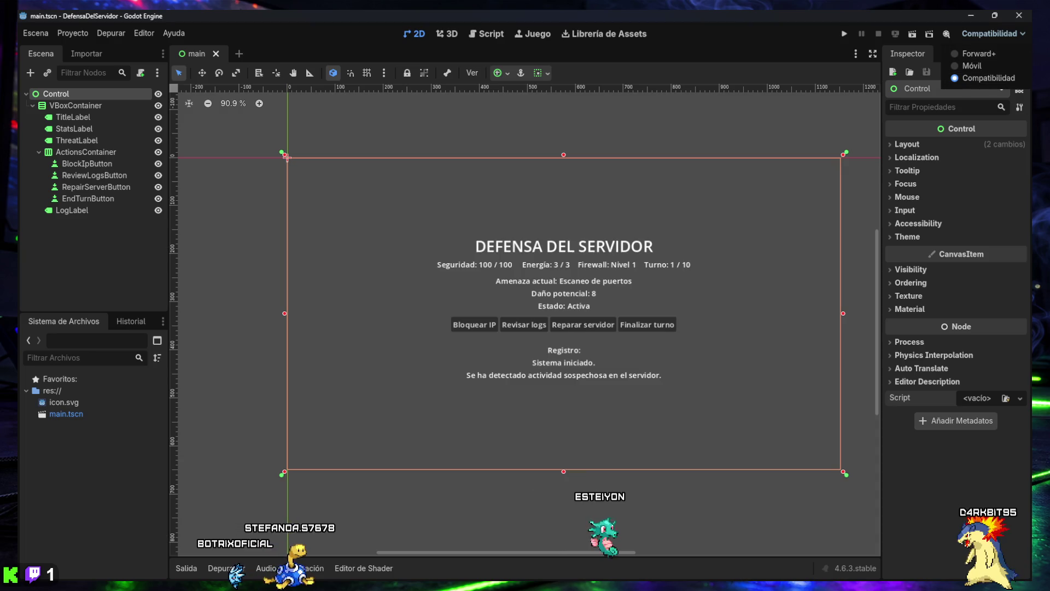
key(Escape)
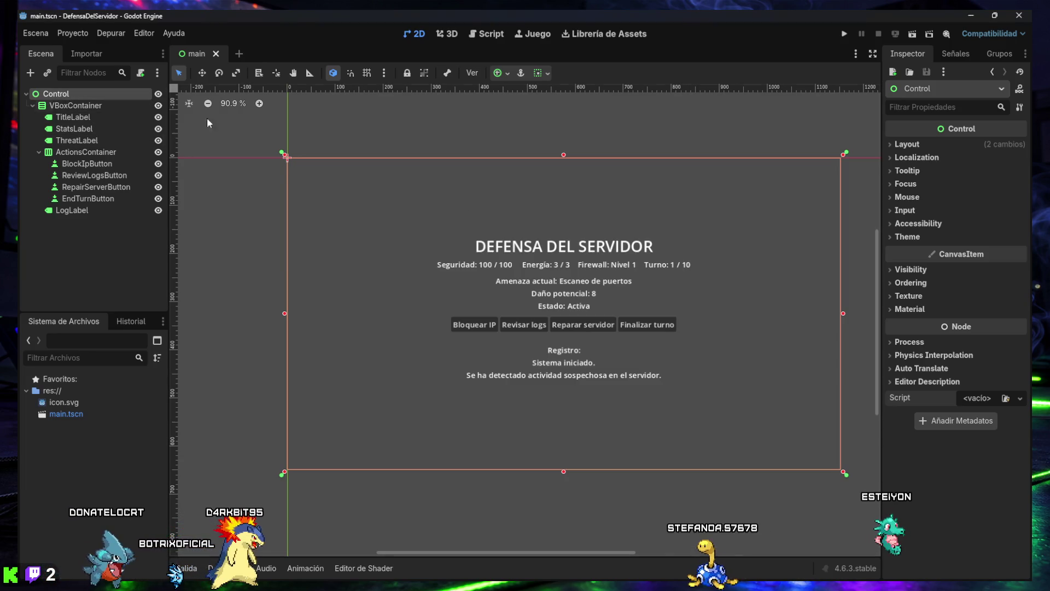
click(1019, 399)
click(997, 415)
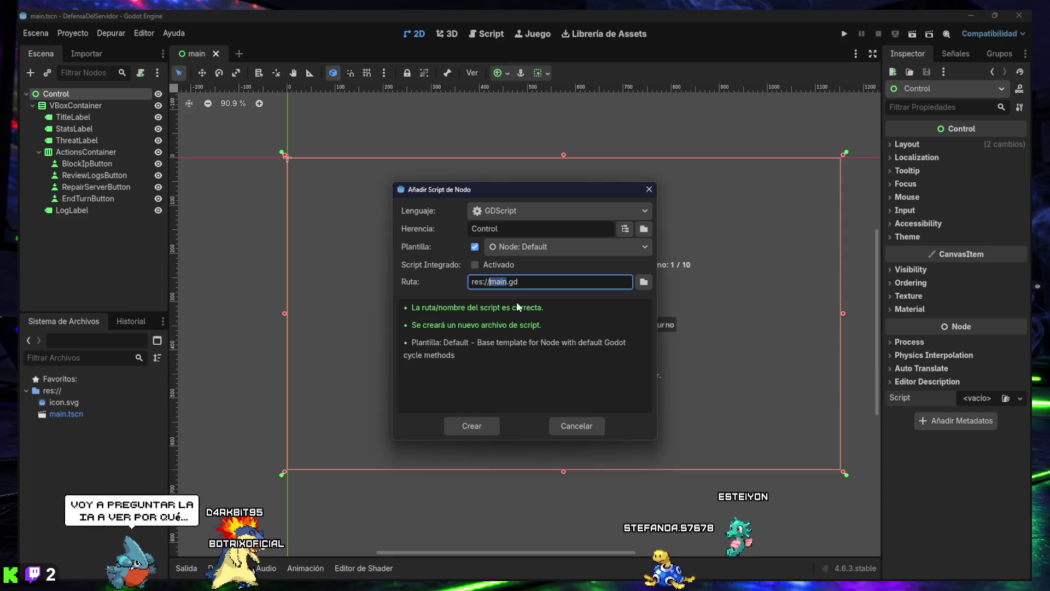
Screenshot the Añadir Script de Nodo dialog and set its language to GDScript.
key(super+shift+s)
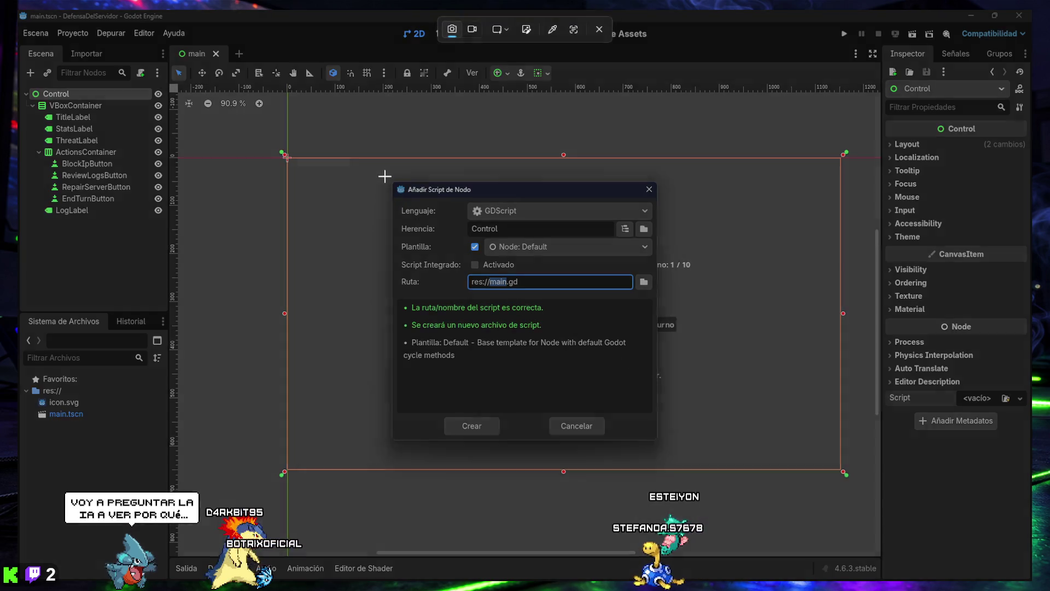
mouse_move(386, 175)
mouse_down()
mouse_move(600, 441)
mouse_move(663, 446)
mouse_up()
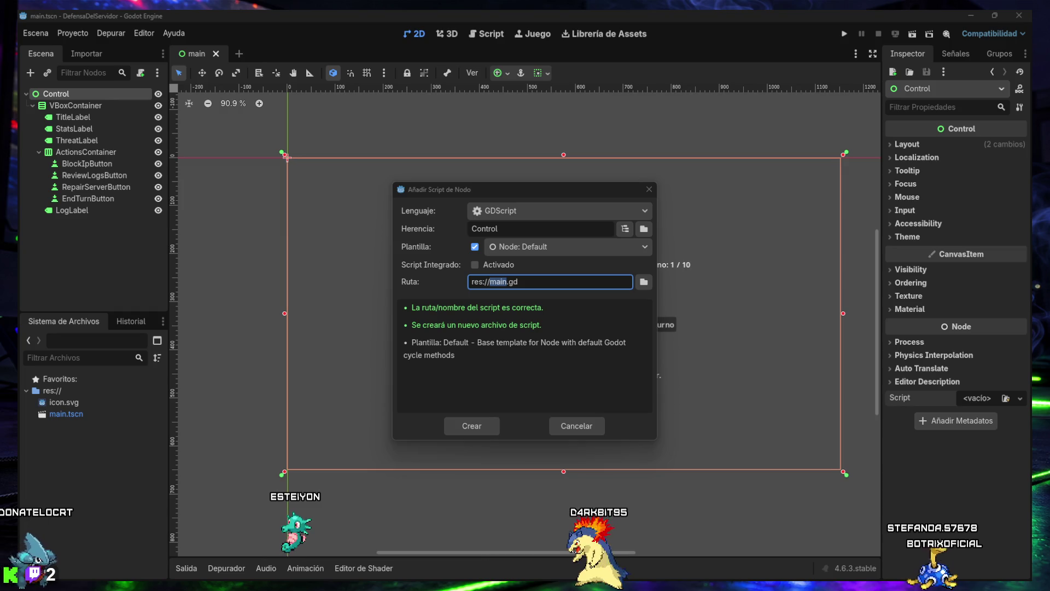
click(608, 208)
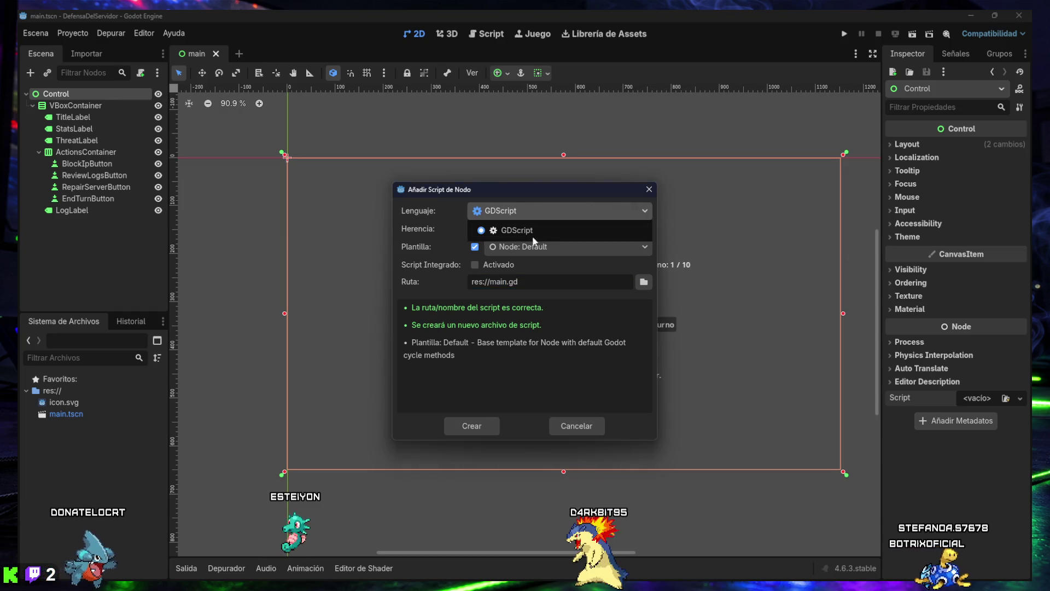
click(514, 232)
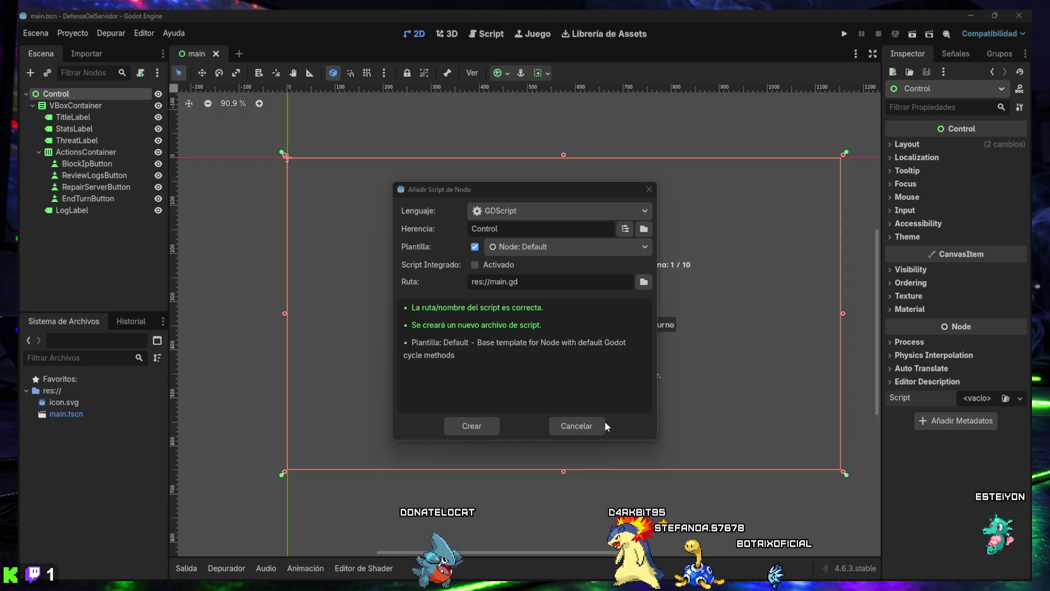
Create main.gd for the Control node, save the scene, and screenshot the whole editor window.
click(471, 427)
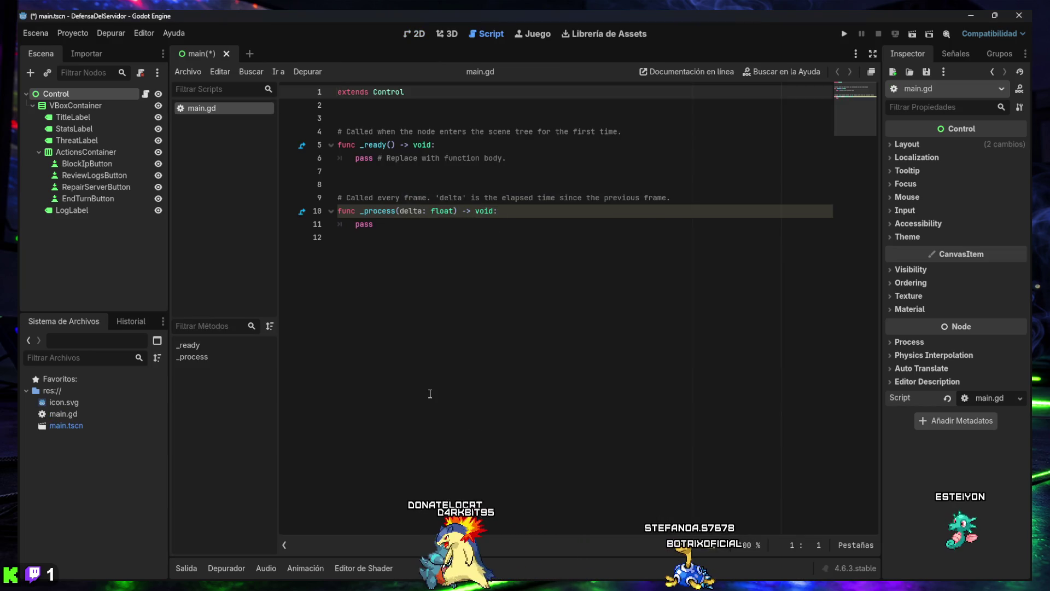
key(ctrl+s)
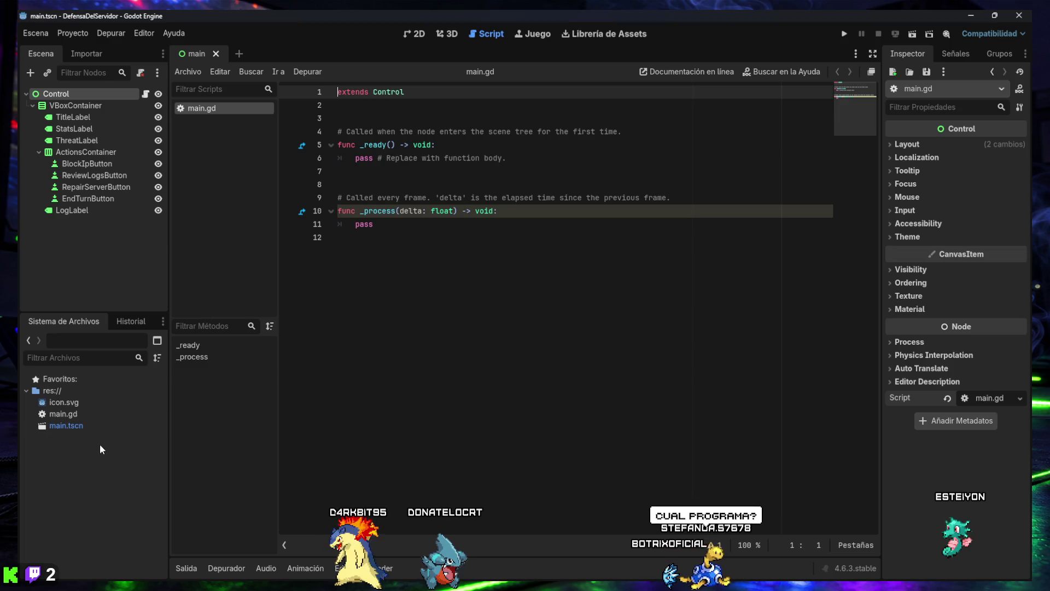
key(super+shift+s)
mouse_move(18, 10)
mouse_down()
mouse_move(775, 389)
mouse_move(1024, 575)
mouse_up()
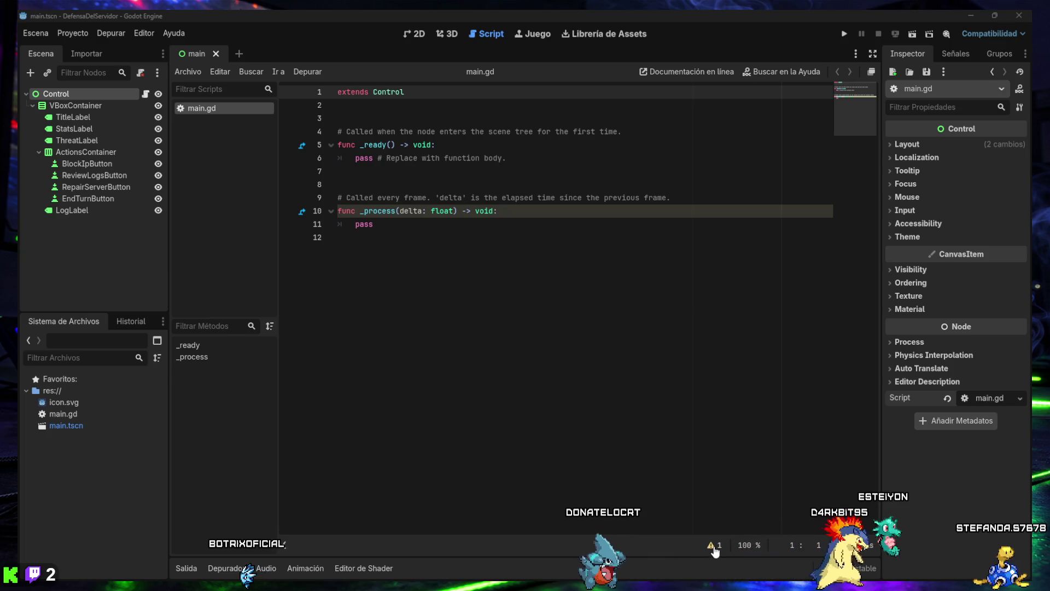
click(714, 545)
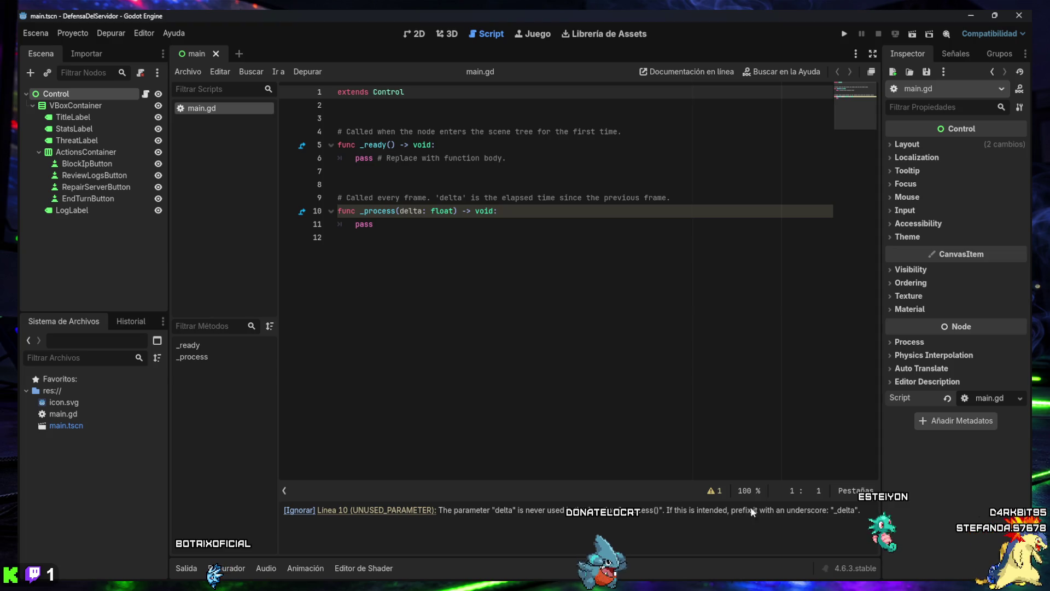
click(715, 490)
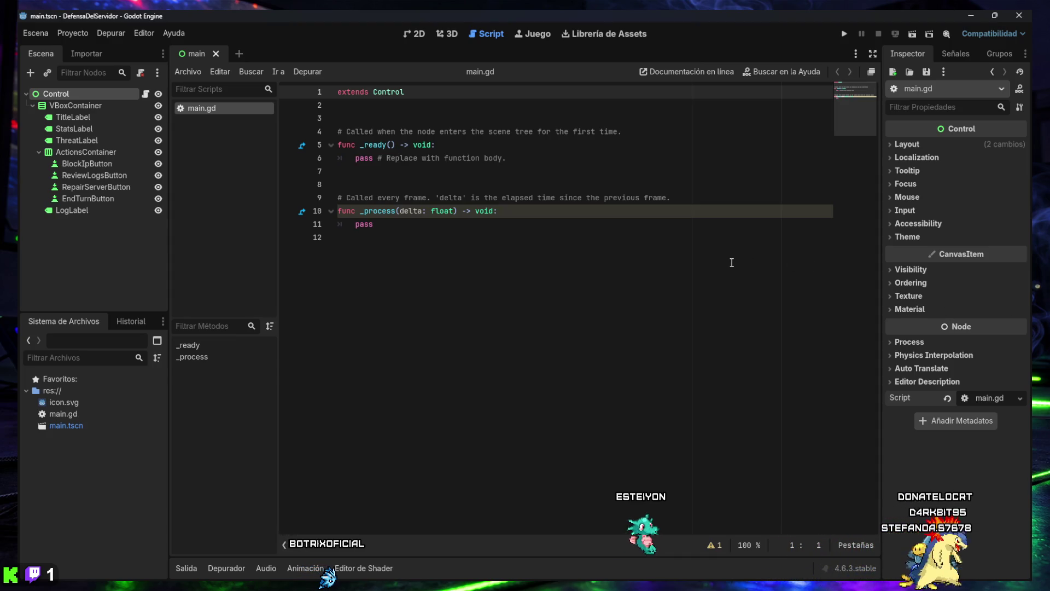
Delete template lines 4–11 so main.gd contains only 'extends Control'.
mouse_move(712, 224)
mouse_down()
mouse_move(339, 211)
mouse_move(305, 133)
mouse_up()
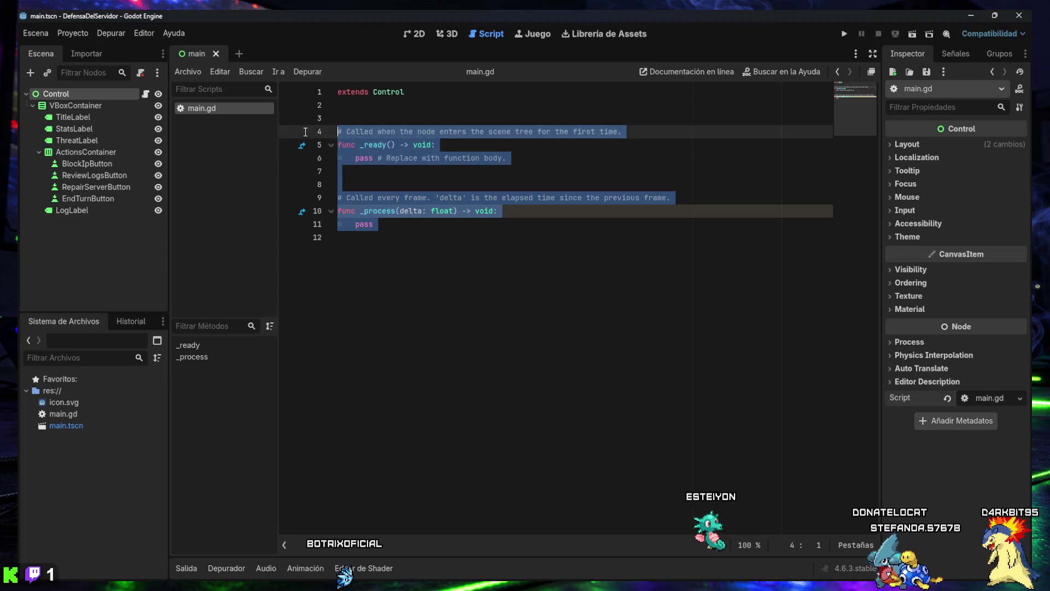
key(BackSpace)
key(BackSpace)
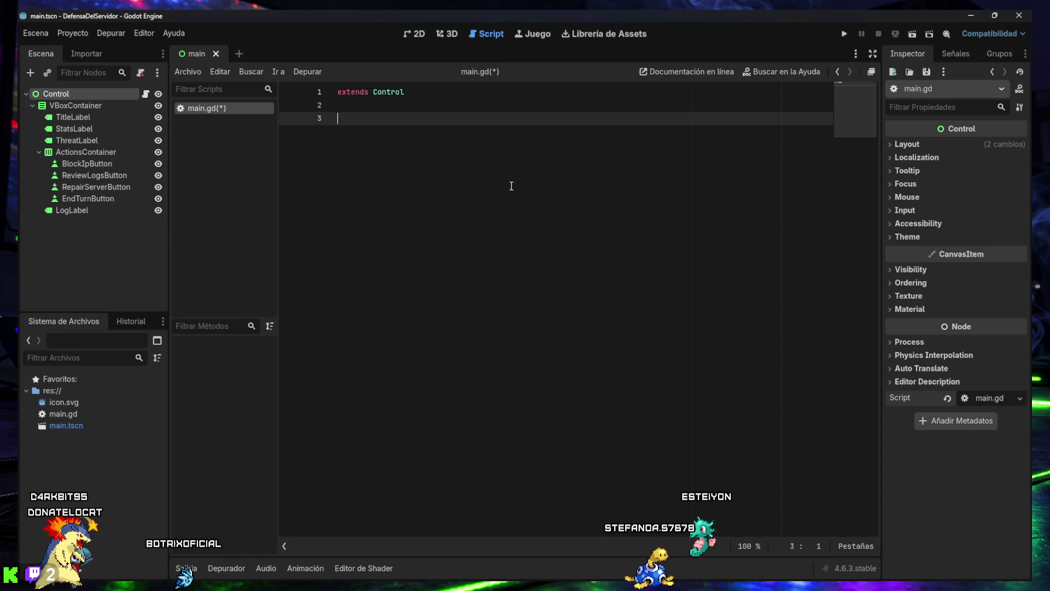
Paste state variables (security 100, energy 3, firewall 1, 10 turns, threat), save, and screenshot the editor.
text(var server_security: int = 100 var max_server_security: int = 100  var energy: int = 3 var max_energy: int = 3  var firewall_level: int = 1  var current_turn: int = 1 var max_turns: int = 10  var threat_name: String = "Escaneo de puertos" var threat_damage: int = 8)
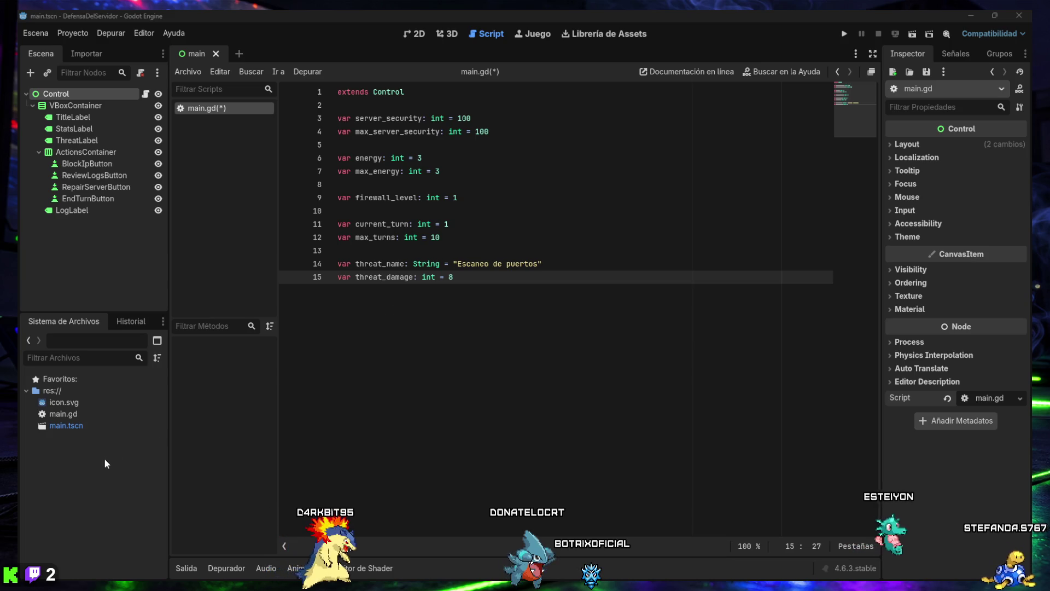
key(ctrl+s)
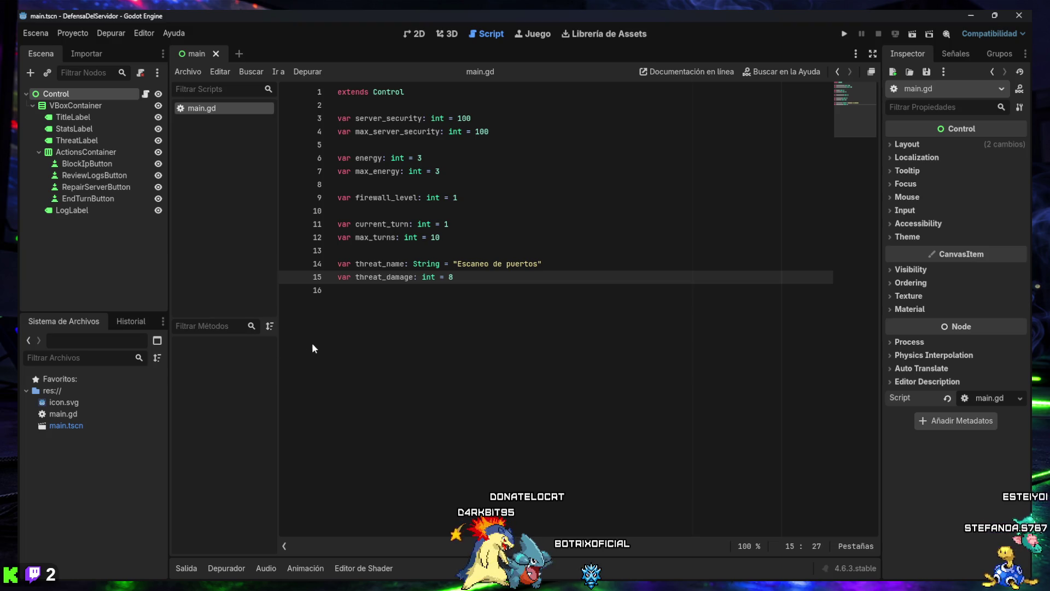
key(super+shift+s)
drag(18, 10, 1033, 584)
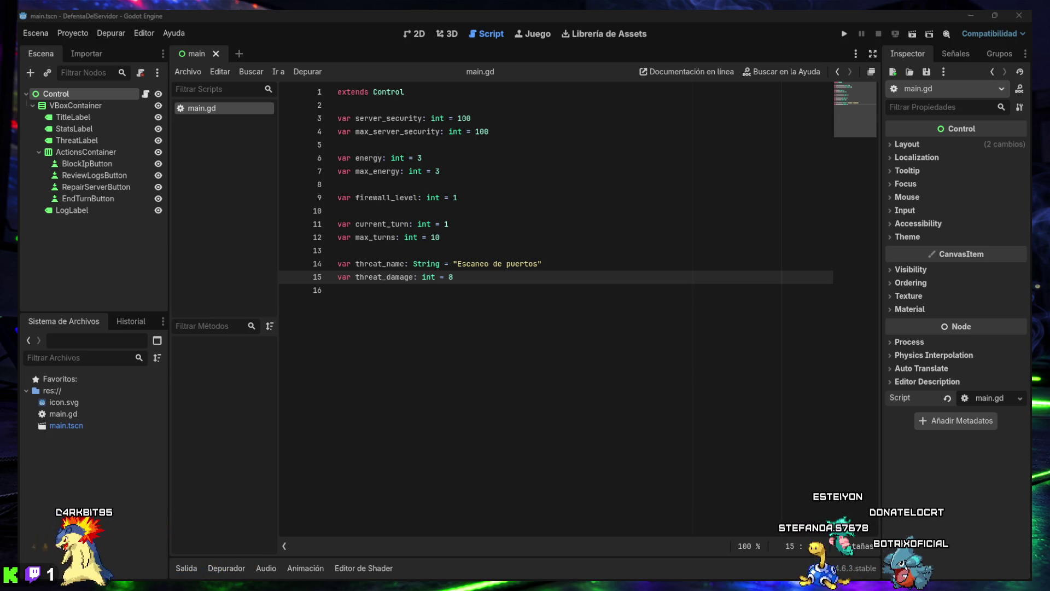
click(578, 346)
text(@onready var stats_label: Label = $VBoxContainer/StatsLabel @onready var threat_label: Label = $VBoxContainer/ThreatLabel @onready var log_label: Label = $VBoxContainer/LogLabel)
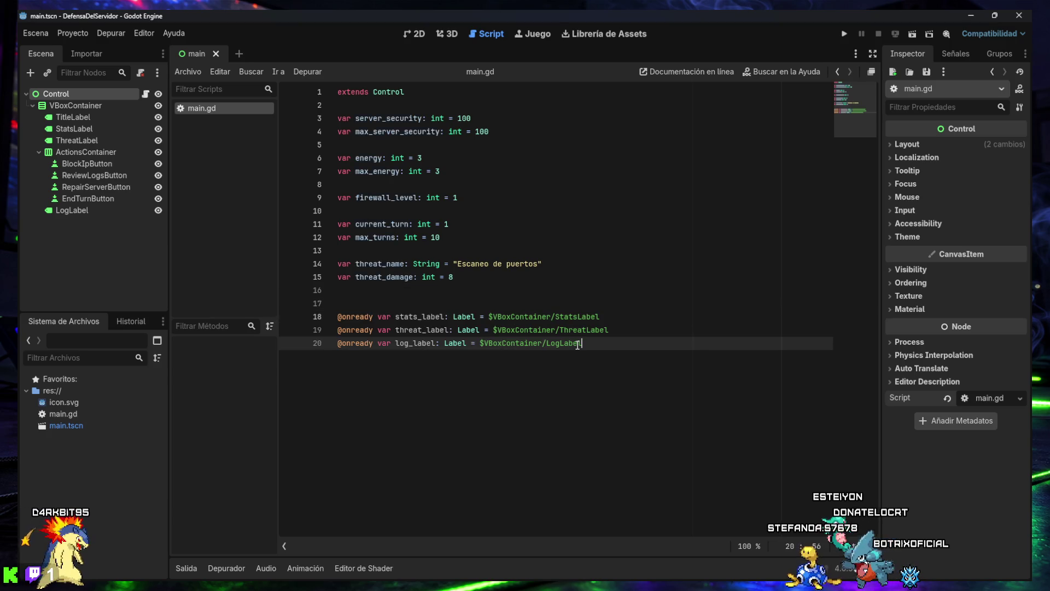
key(Return)
key(Return)
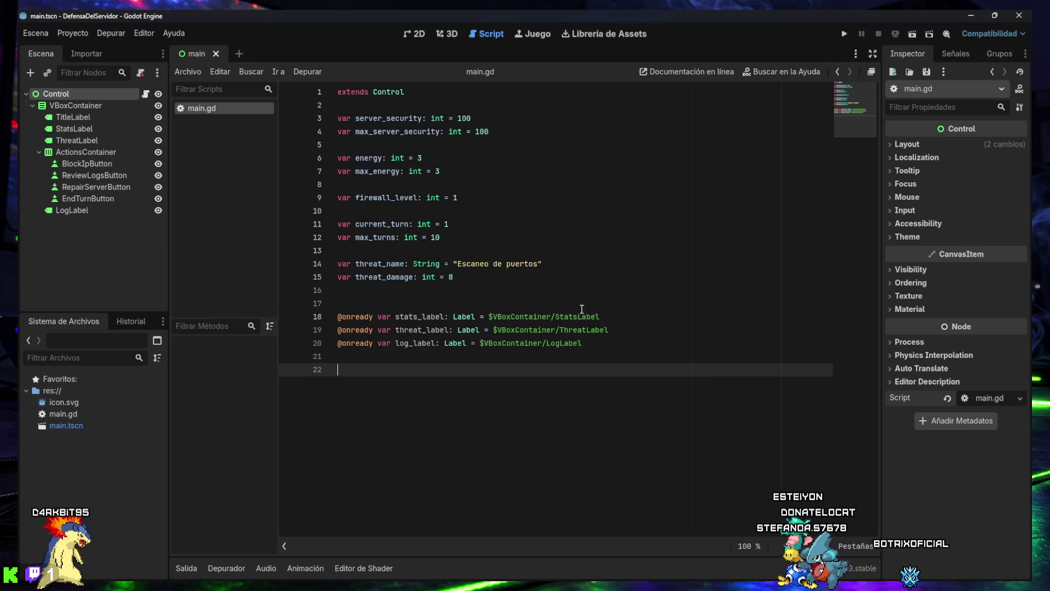
key(Tab)
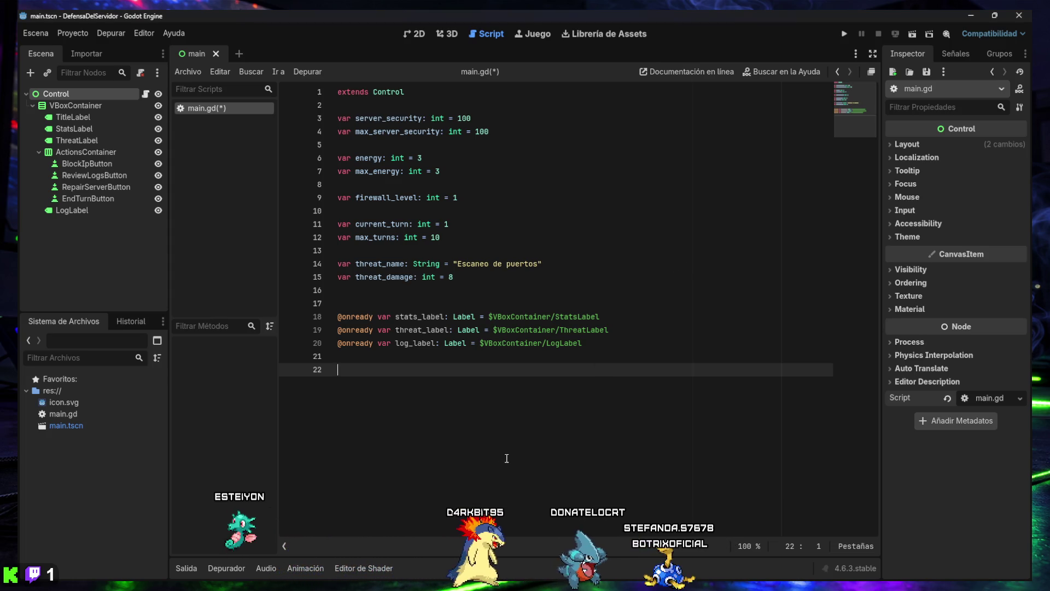
text(func update_ui() -> void: 	stats_label.text = "Seguridad: %d / %d    Energía: %d / %d    Firewall: Nivel %d    Turno: %d / %d" % [ 		server_security, 		max_server_security, 		energy, 		max_energy, 		firewall_level, 		current_turn, 		max_turns 	]  	threat_label.text = "Amenaza actual: %s\nDaño potencial: %d\nEstado: Activa" % [ 		threat_name, 		threat_damage 	])
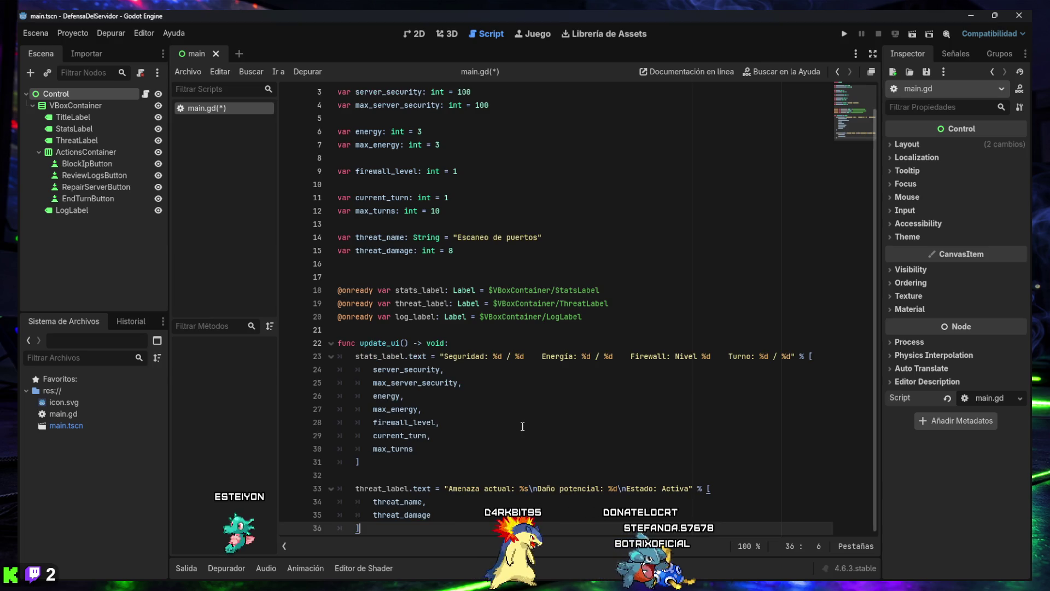
Review update_ui, which formats security, energy, firewall, turn and threat into stats_label and threat_label.
click(521, 426)
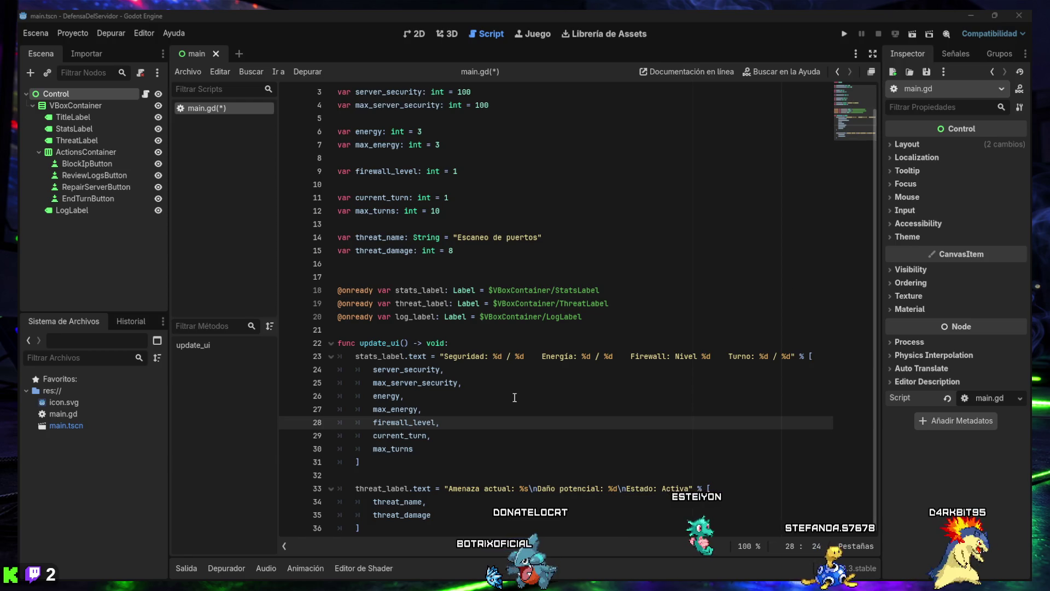
click(480, 411)
scroll(480, 413, up, 1)
scroll(480, 413, down, 1)
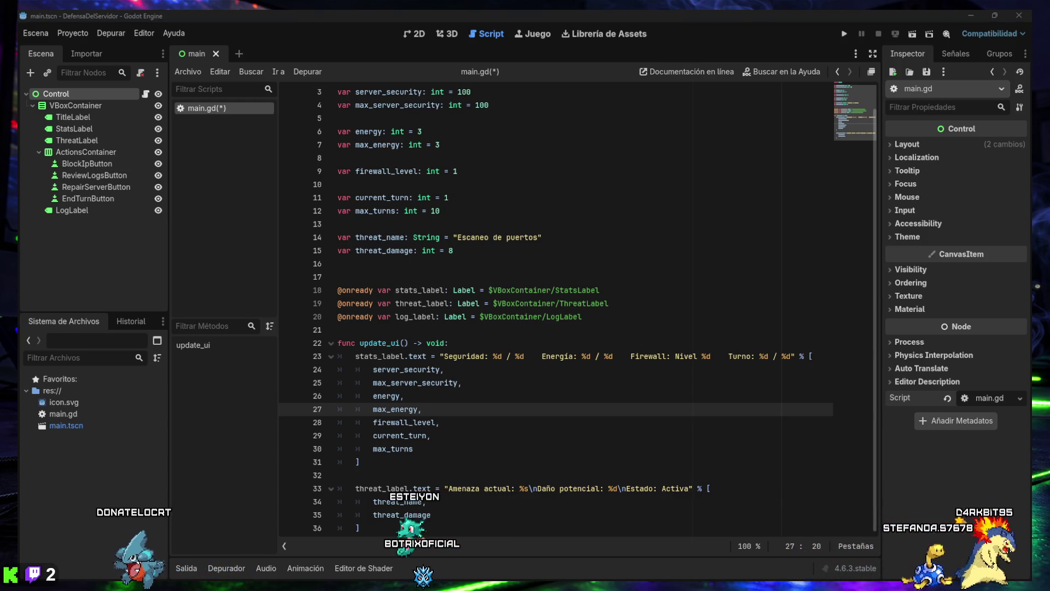
Add 'func _ready() -> void:' calling update_ui() just above the update_ui definition.
click(418, 328)
key(Return)
text(func _ready() -> void:)
key(Return)
text(update_ui())
key(Return)
key(Return)
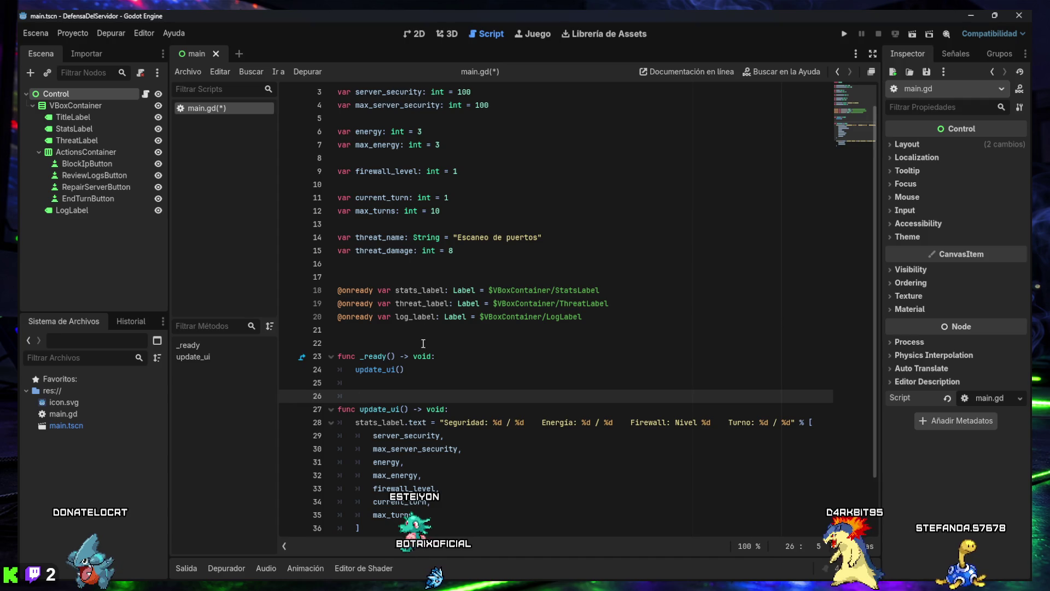
key(Tab)
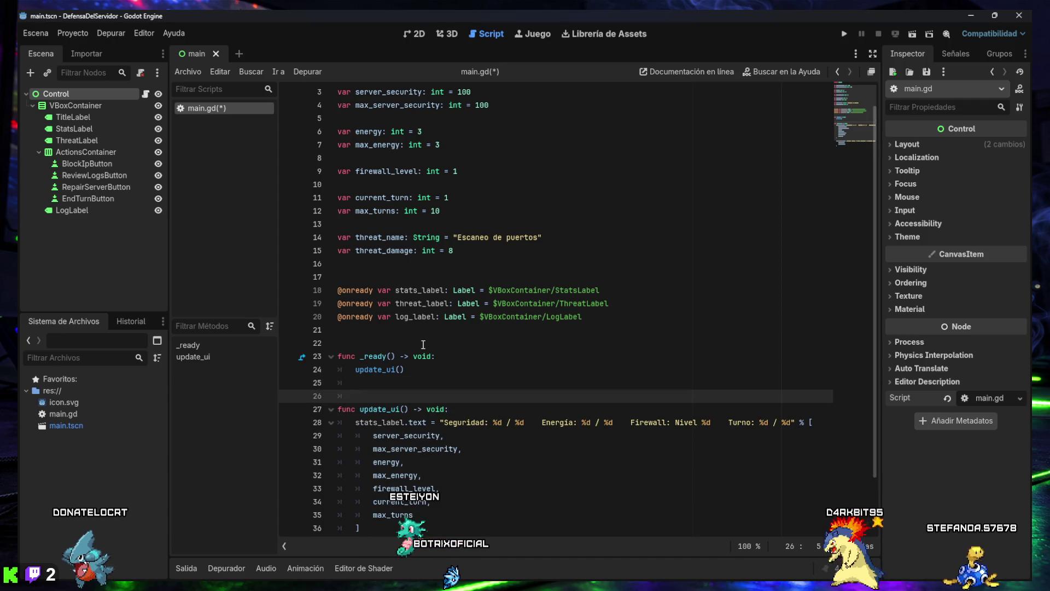
click(400, 384)
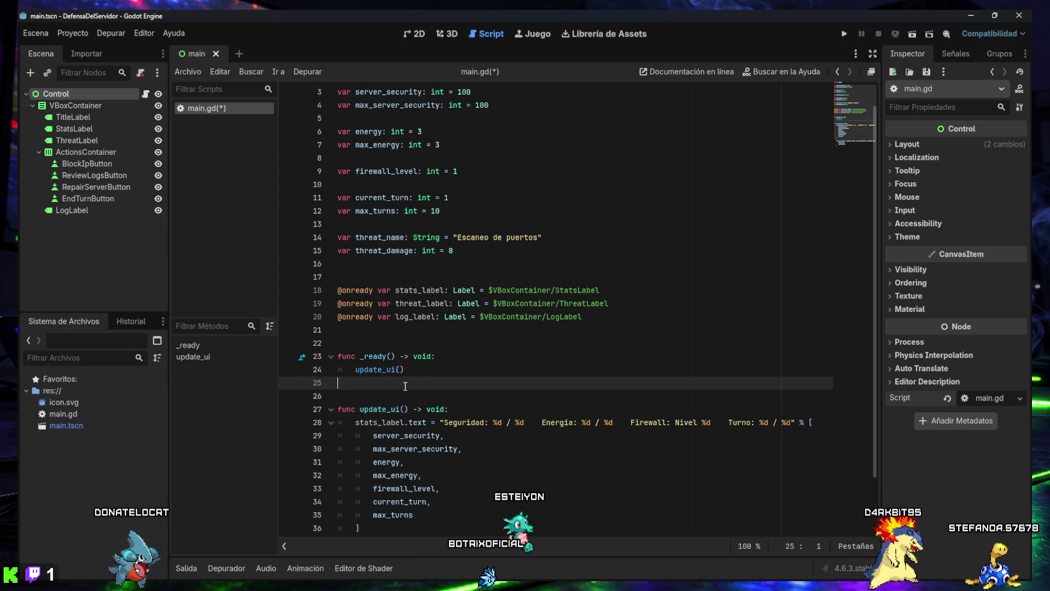
key(BackSpace)
scroll(408, 389, up, 1)
scroll(404, 374, down, 3)
mouse_move(403, 374)
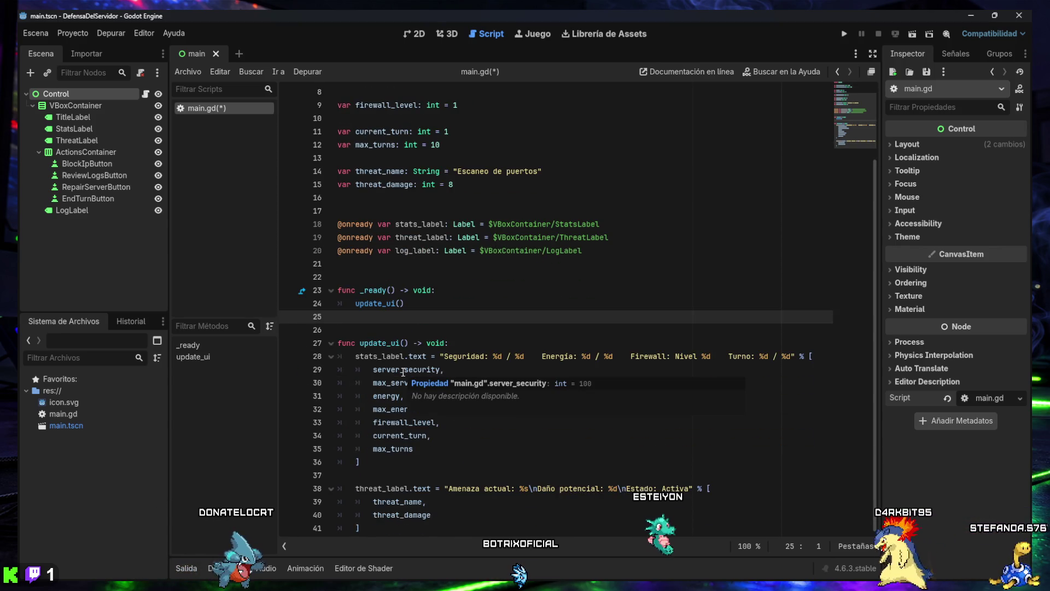
Check the Node class documentation for _ready, then return to main.gd.
click(302, 292)
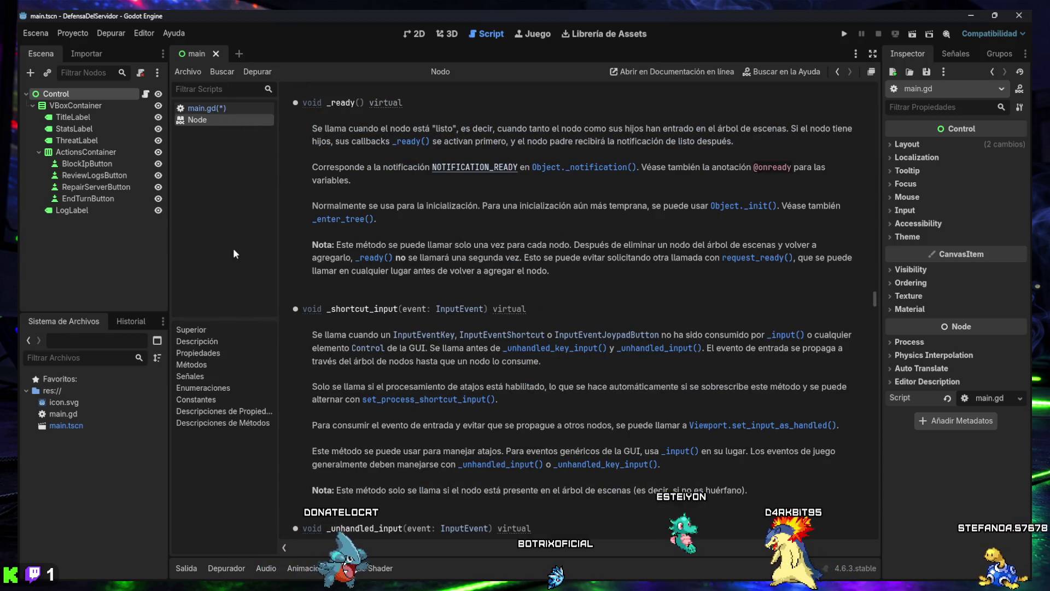
key(alt+Left)
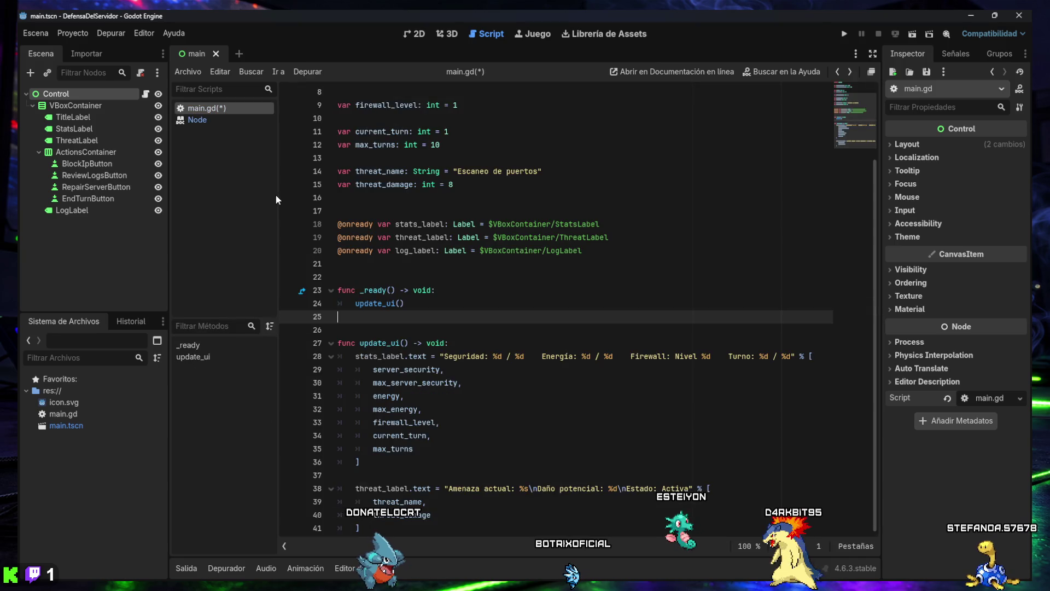
click(198, 120)
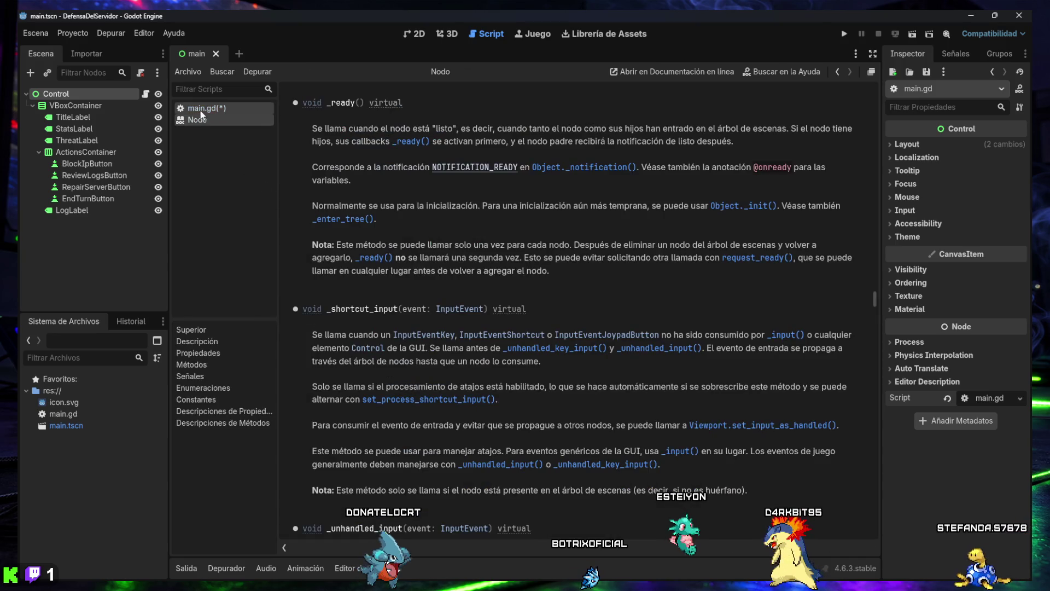
click(202, 111)
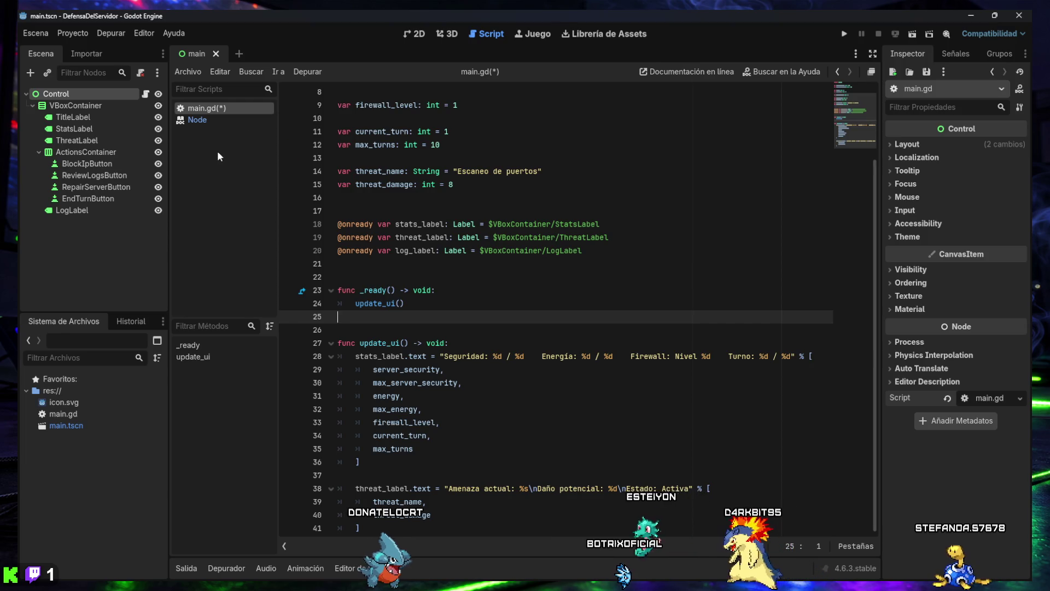
Save the script and scene, and run the project to test the interface.
key(ctrl+s)
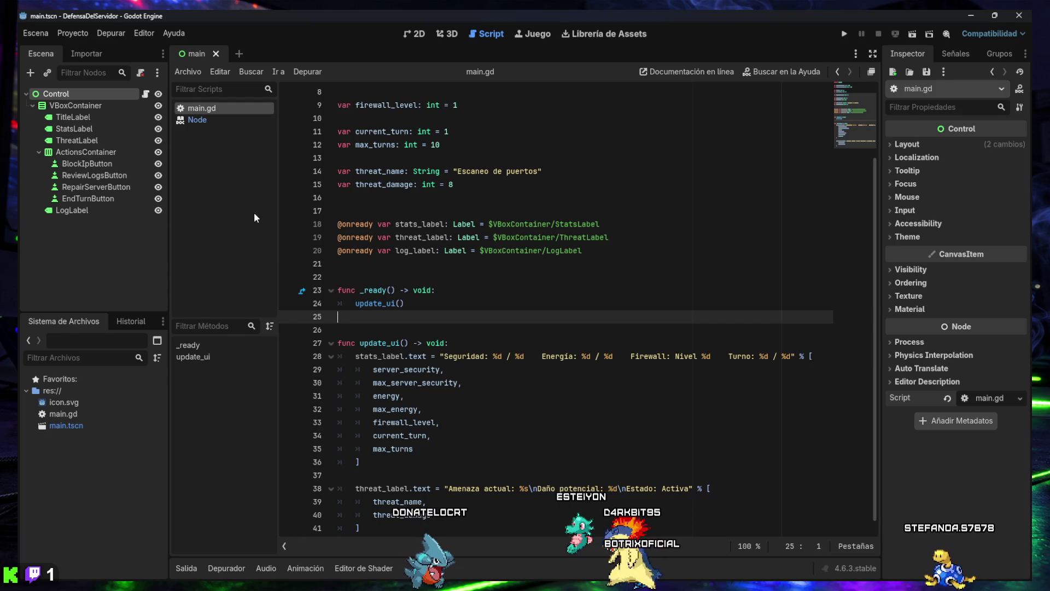
scroll(416, 376, down, 1)
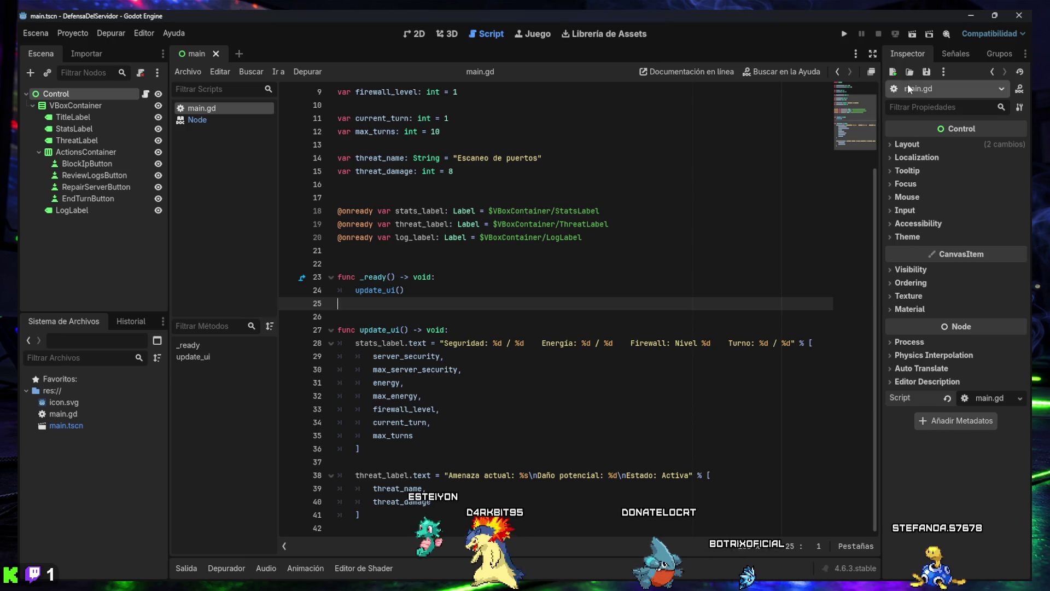
click(844, 33)
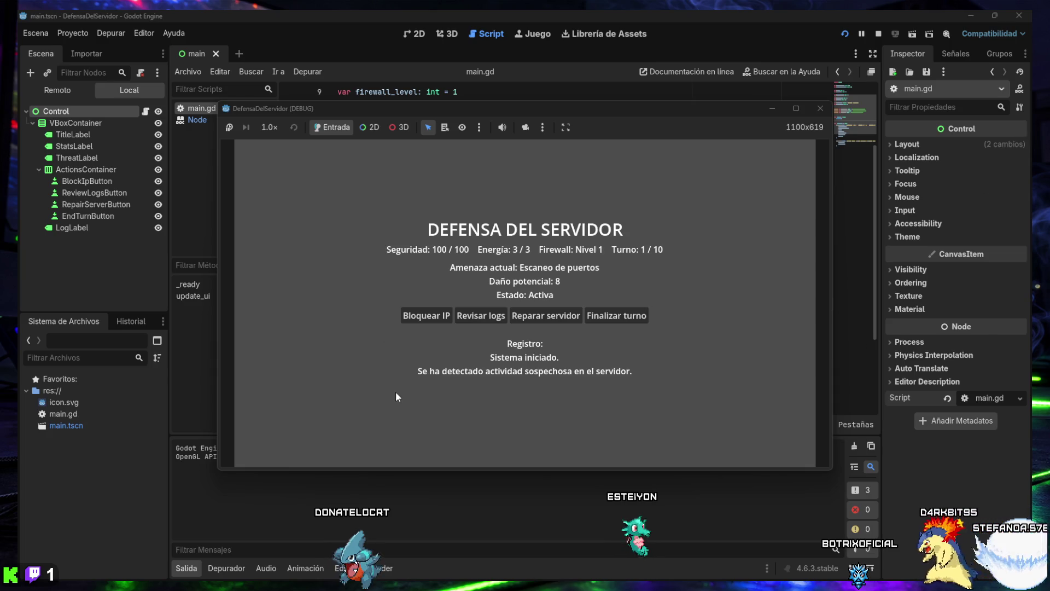
Capture a screenshot of the running DEFENSA DEL SERVIDOR game over the Godot window.
key(super+shift+s)
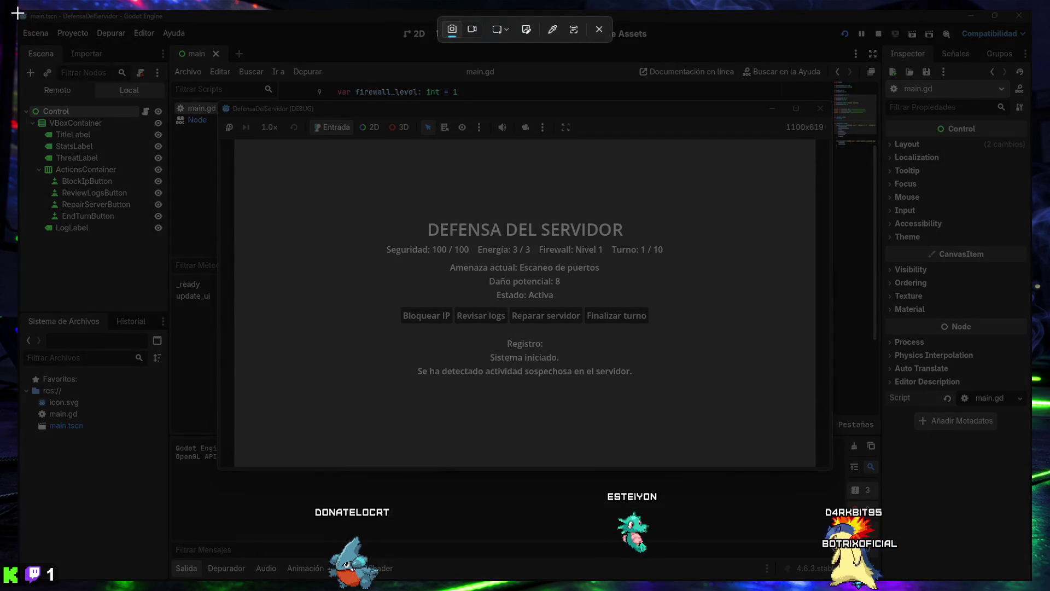
mouse_move(17, 9)
mouse_down()
mouse_move(740, 504)
mouse_move(1033, 582)
mouse_up()
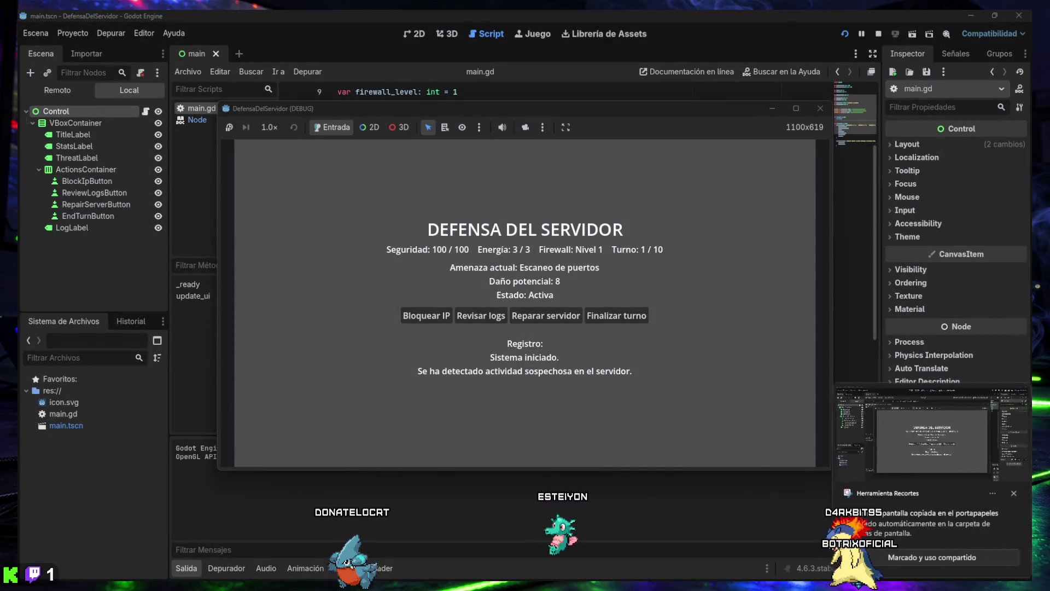
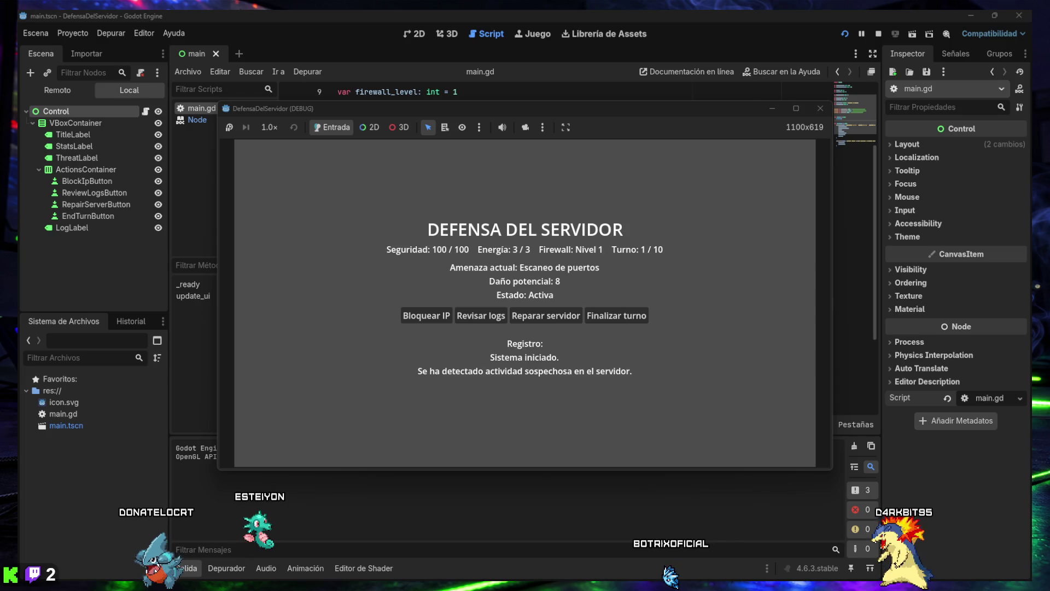
Close the DefensaDelServidor debug window and return to main.gd in the script editor.
click(820, 108)
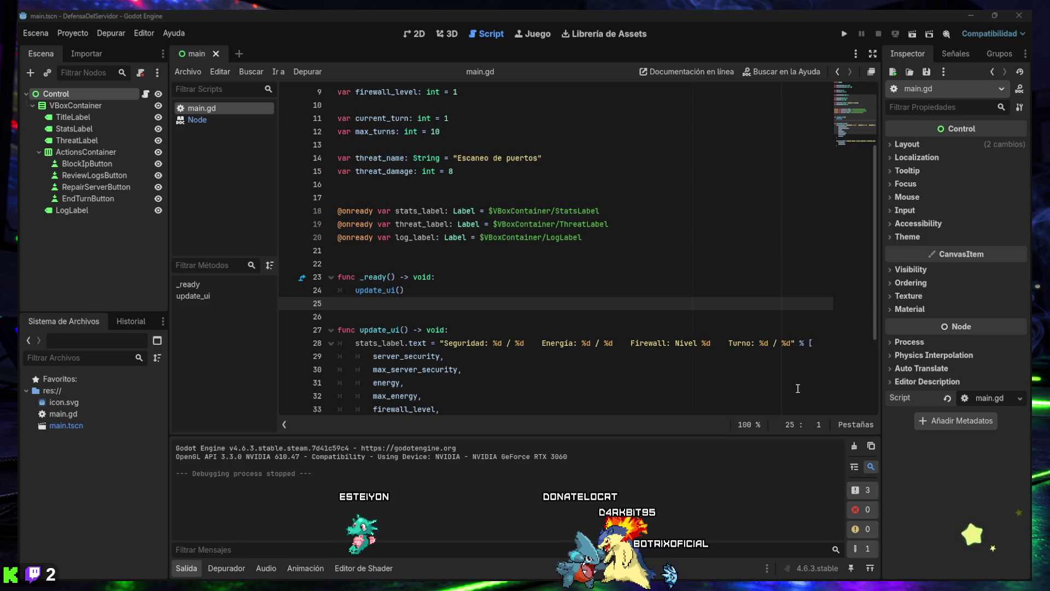
scroll(475, 339, up, 2)
click(463, 331)
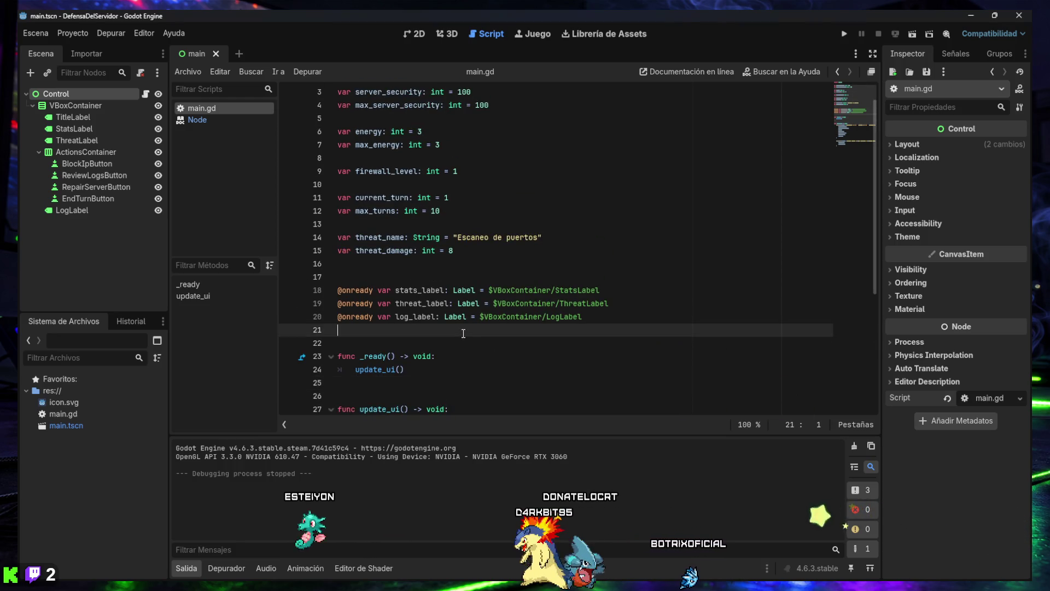
key(Return)
key(Return)
text(@onready var block_ip_button: Button = $VBoxContainer/ActionsContainer/BlockIpButton @onready var review_logs_button: Button = $VBoxContainer/ActionsContainer/ReviewLogsButton @onready var repair_server_button: Button = $VBoxContainer/ActionsContainer/RepairServerButton @onready var end_turn_button: Button = $VBoxContainer/ActionsContainer/EndTurnButton)
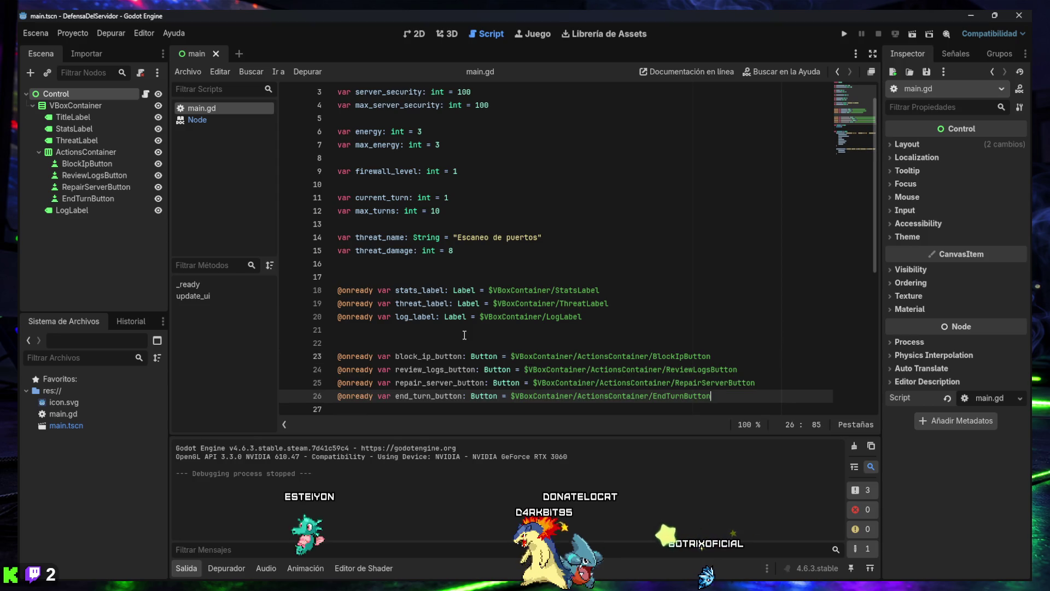
scroll(463, 334, down, 2)
key(Return)
Remove the stray blank lines around the new declarations and before _ready.
click(427, 264)
key(BackSpace)
click(393, 199)
key(BackSpace)
click(388, 315)
key(BackSpace)
Delete the blank line before update_ui and look over the rest of the script.
scroll(465, 313, up, 1)
scroll(466, 313, up, 2)
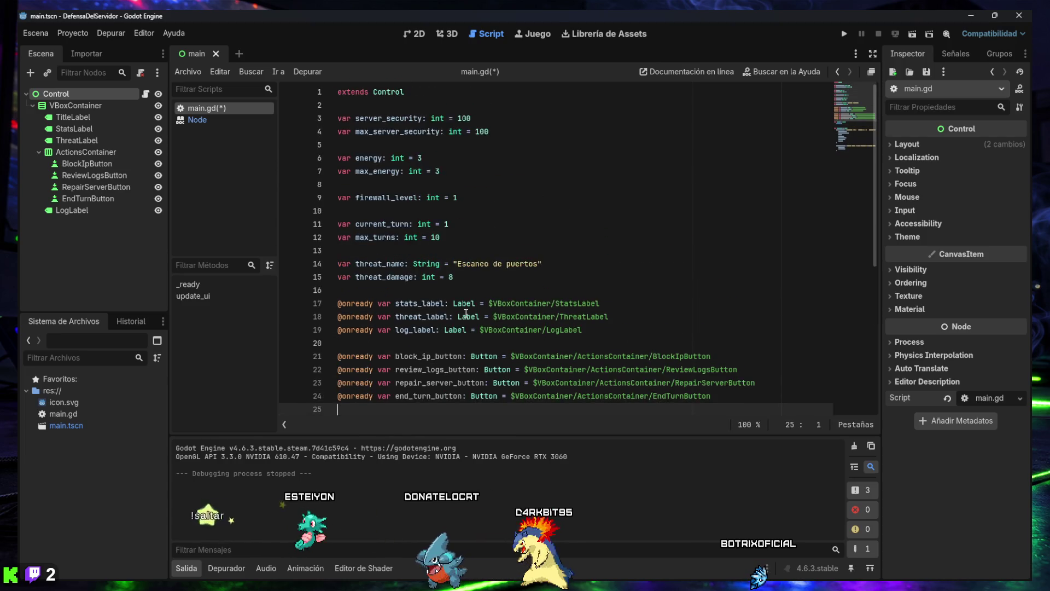
scroll(448, 290, down, 5)
click(426, 265)
key(BackSpace)
scroll(426, 265, down, 2)
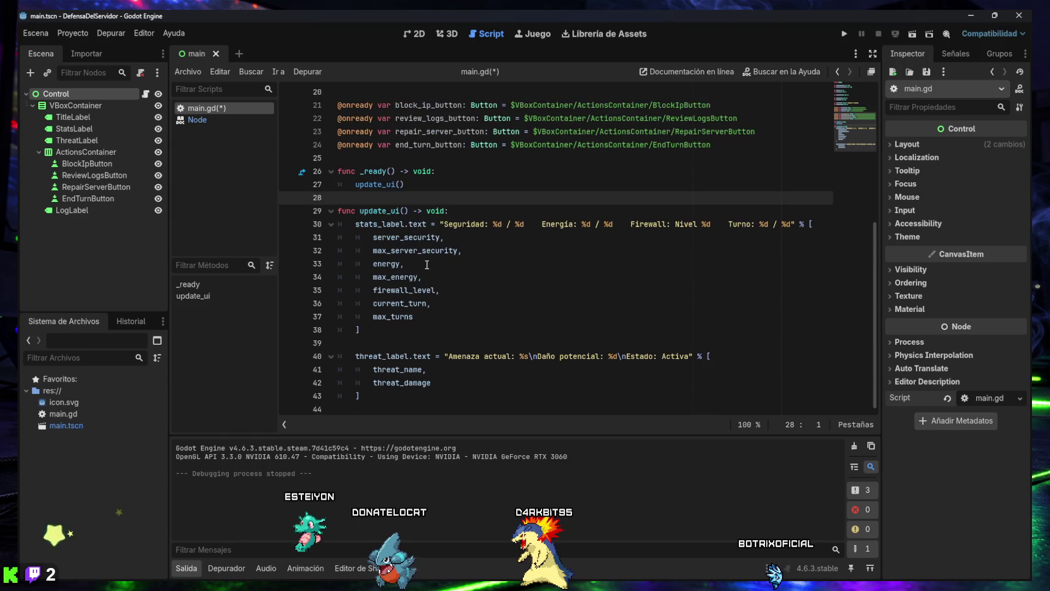
click(391, 341)
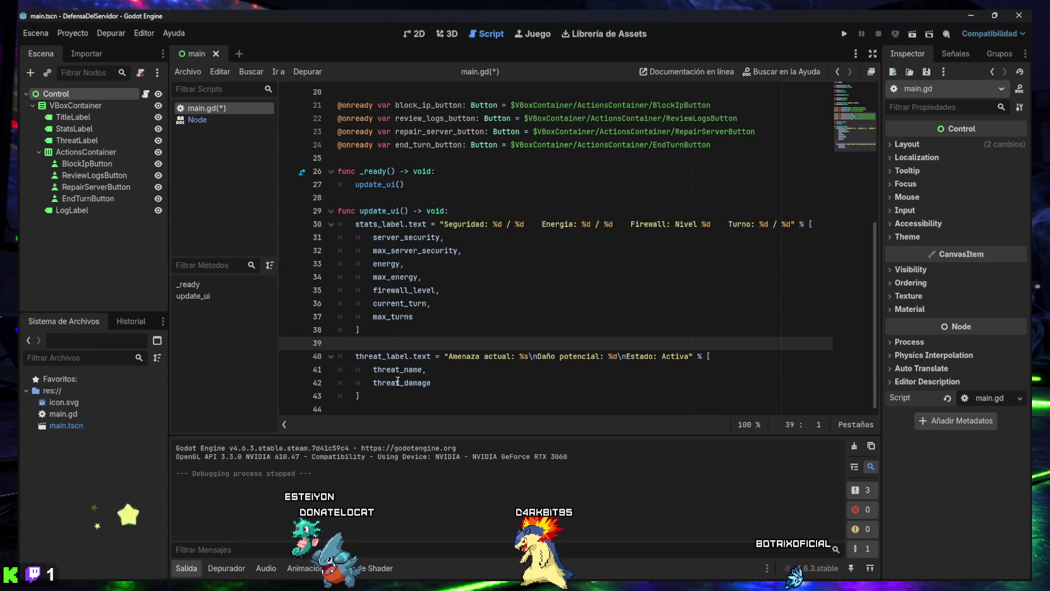
click(361, 407)
scroll(405, 382, up, 8)
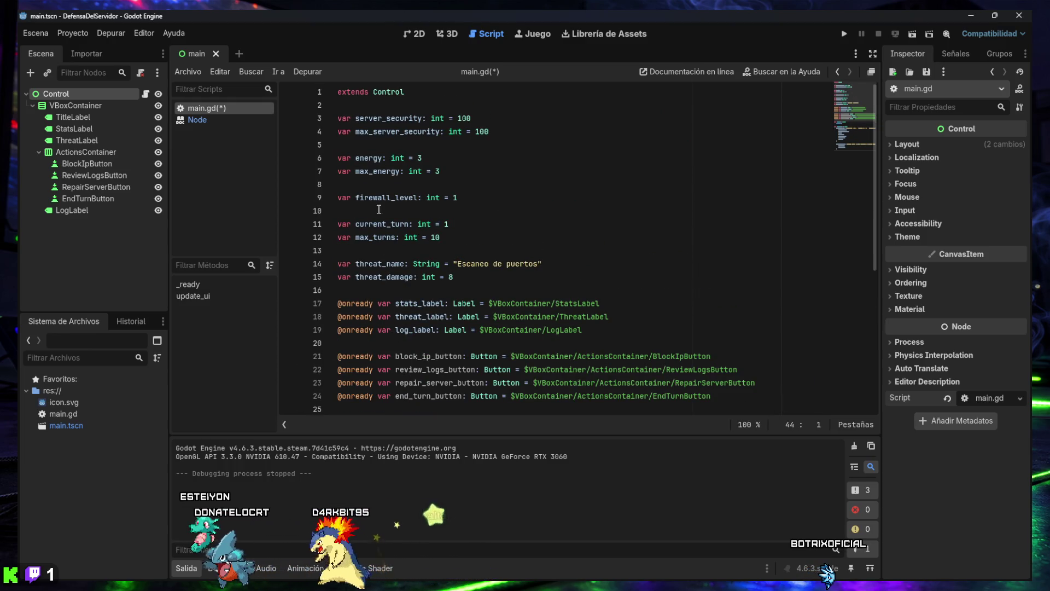
click(371, 106)
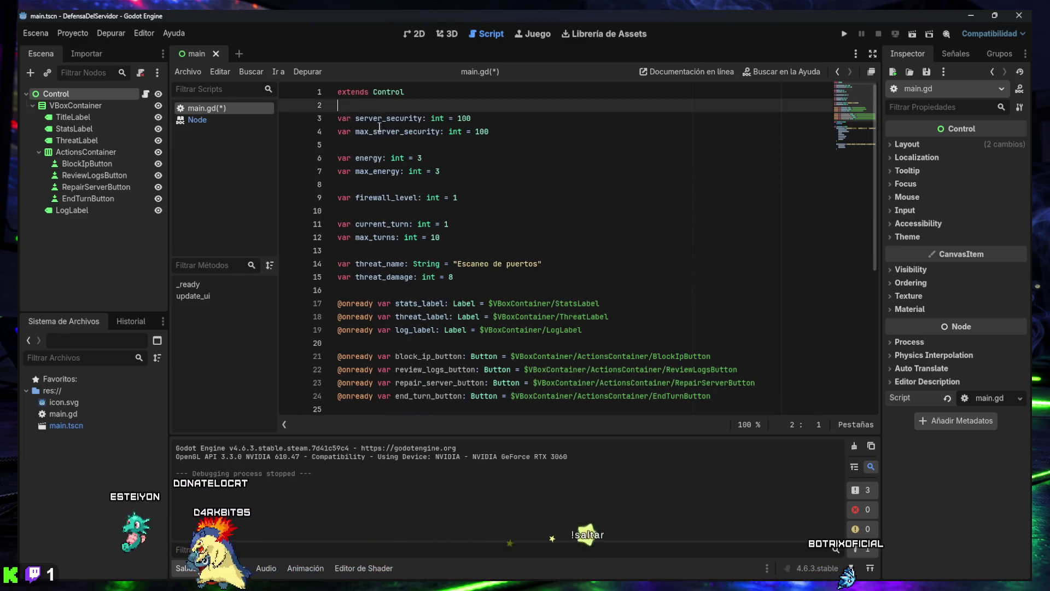
Delete the blank lines between the variable declarations at the top of main.gd.
key(BackSpace)
click(379, 130)
key(BackSpace)
click(366, 159)
key(BackSpace)
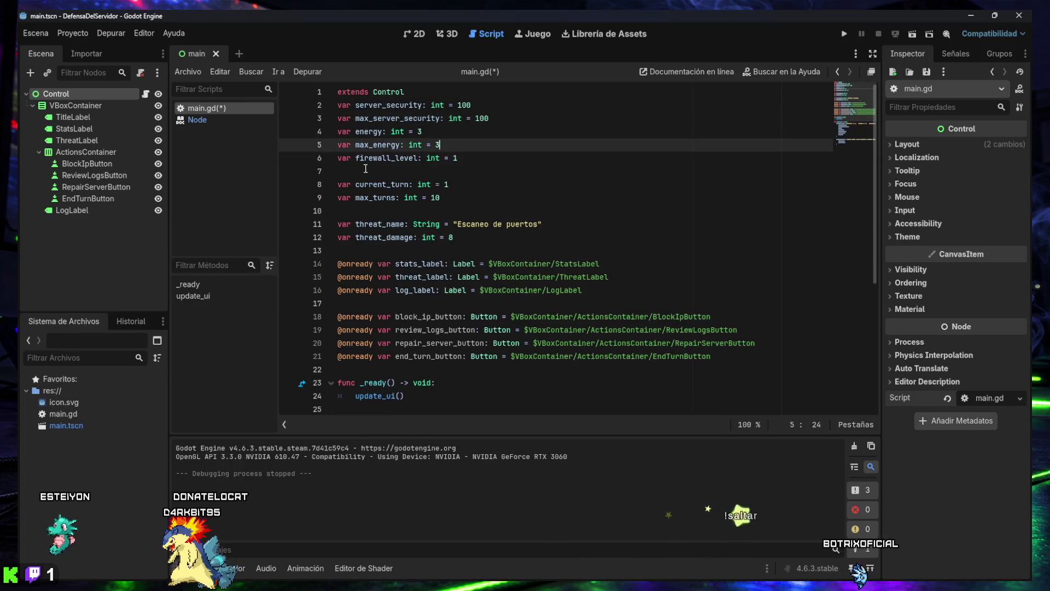
click(365, 166)
key(BackSpace)
click(366, 197)
key(BackSpace)
Select the _ready function lines so they can be replaced.
click(366, 223)
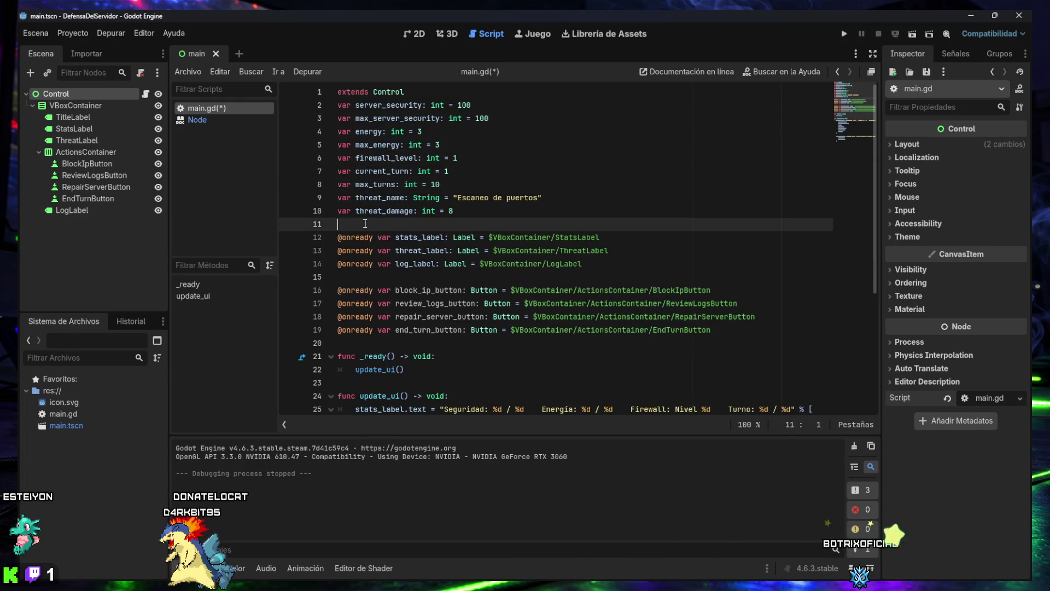
click(366, 269)
scroll(371, 265, down, 5)
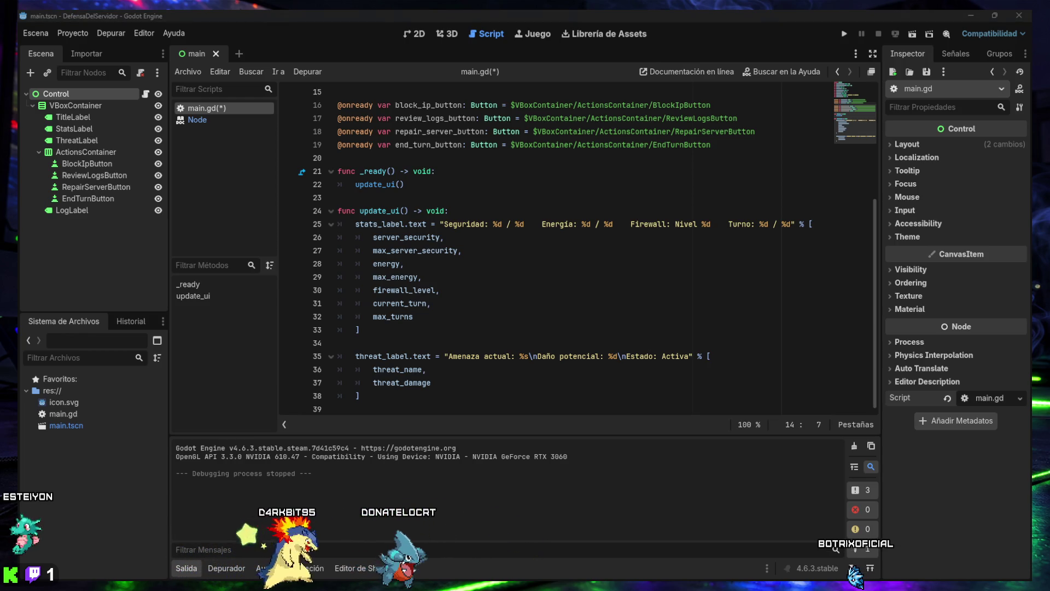
drag(391, 184, 321, 175)
Paste _ready code connecting block_ip_button.pressed, then paste and undo the handler function.
text(func _ready() -> void: 	block_ip_button.pressed.connect(_on_block_ip_button_pressed) 	update_ui())
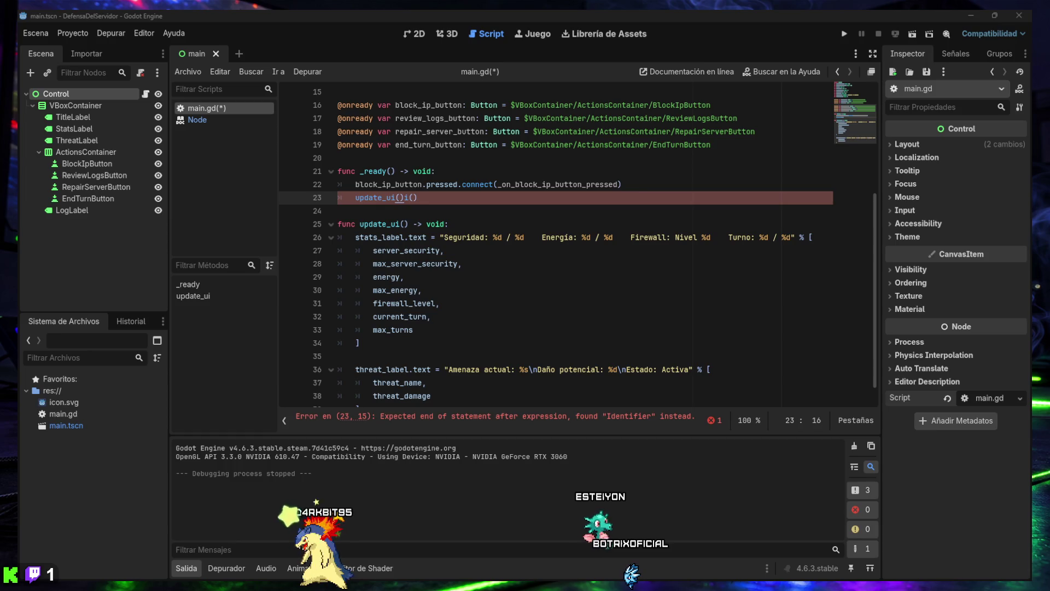
click(442, 356)
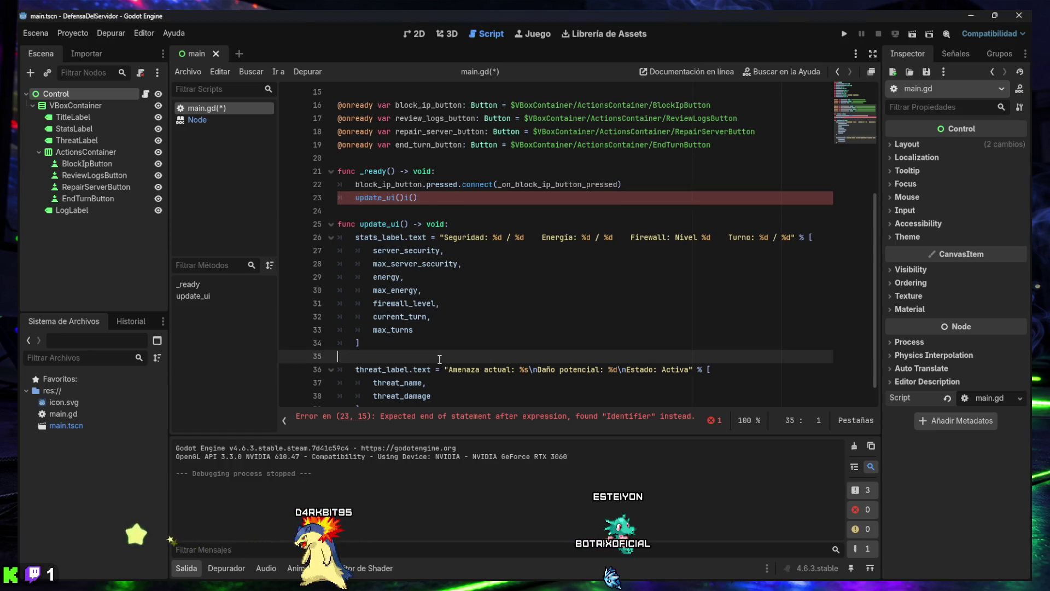
text(func _on_block_ip_button_pressed() -> void: 	if energy < 1: 		log_label.text = "Registro:\nNo tienes energía suficiente para bloquear una IP." 		return  	energy -= 1 	threat_damage -= 10  	if threat_damage < 0: 		threat_damage = 0  	log_label.text = "Registro:\nHas bloqueado una IP sospechosa.\nDaño de la amenaza reducido en 10." 	update_ui())
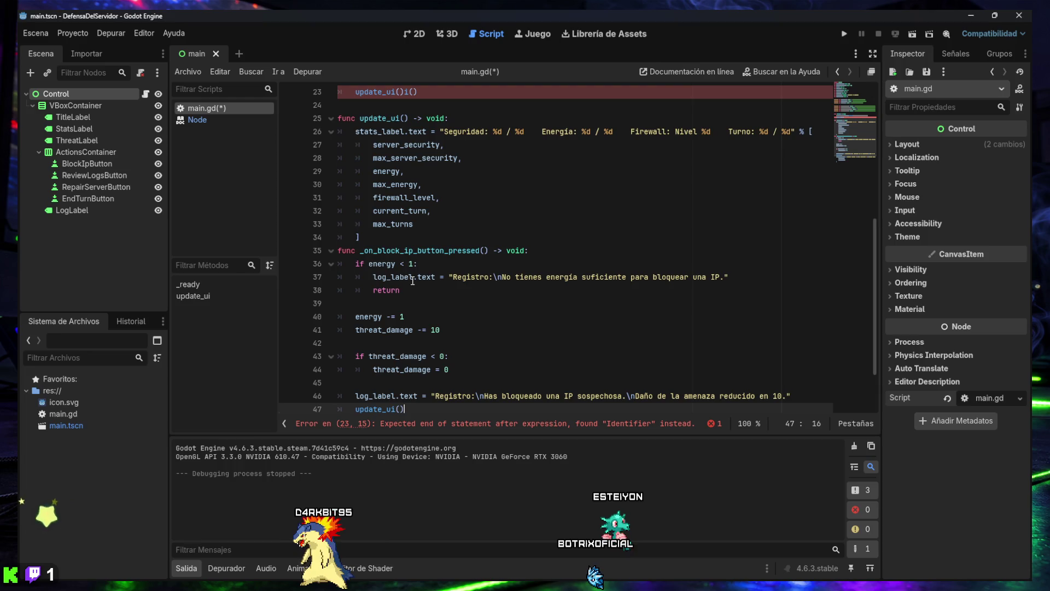
scroll(416, 295, down, 2)
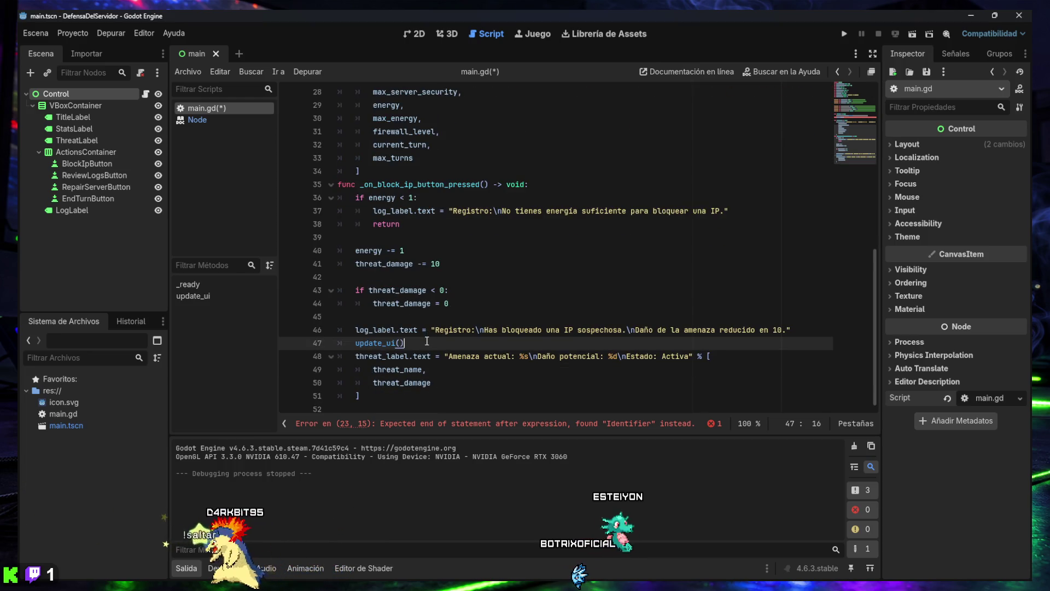
key(ctrl+z)
scroll(429, 322, up, 7)
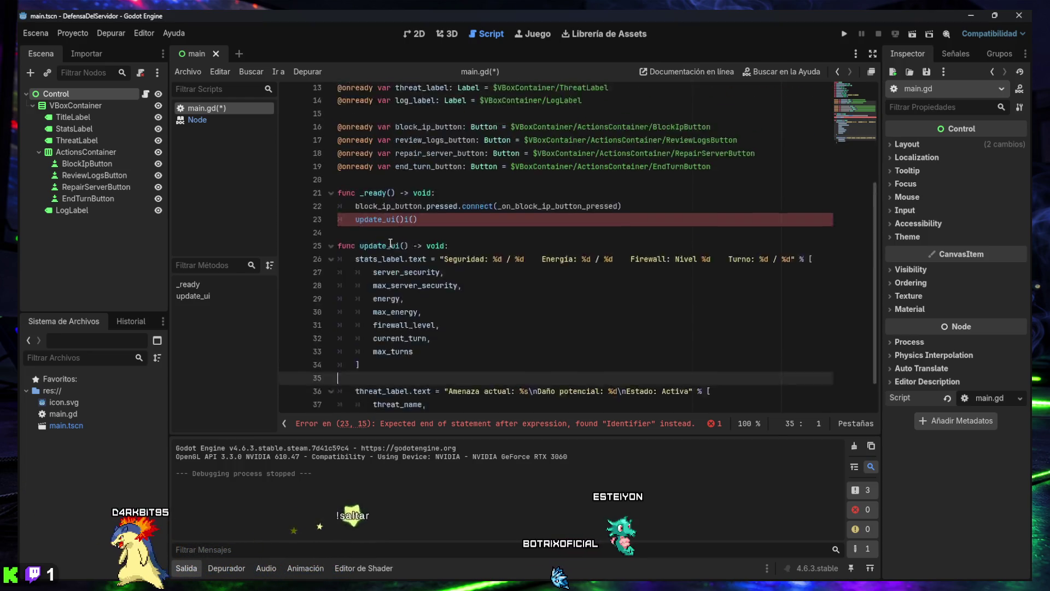
scroll(405, 268, down, 3)
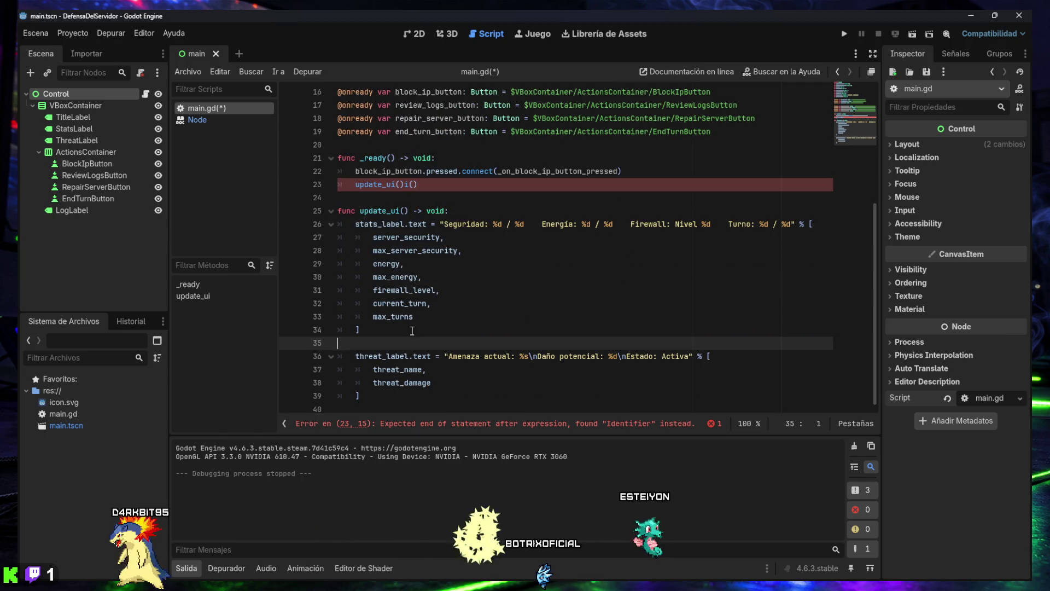
click(459, 211)
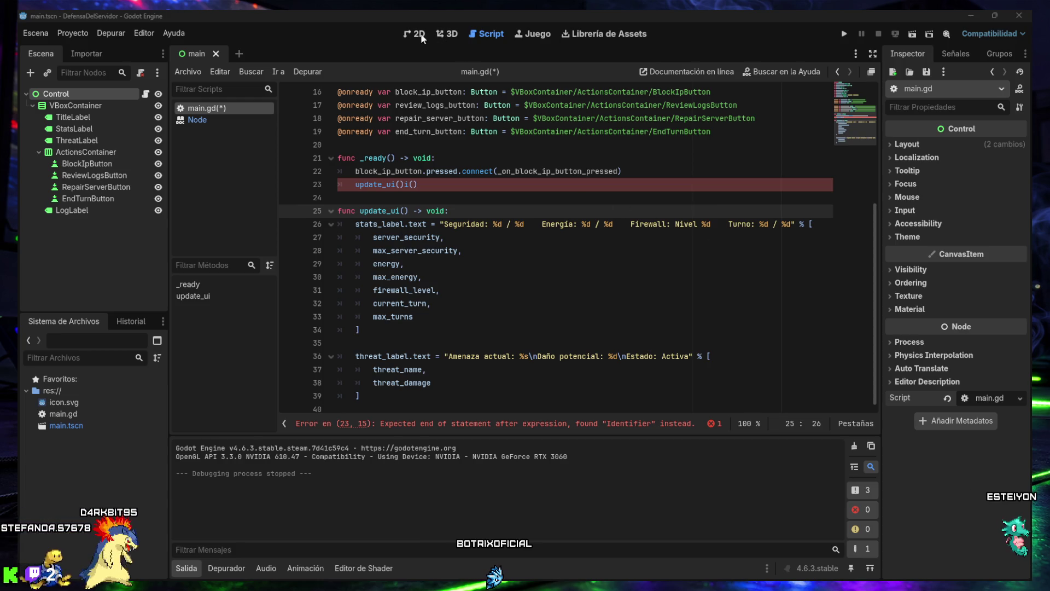
Save main.gd and check the line 23 parse error in the Salida panel.
key(ctrl+s)
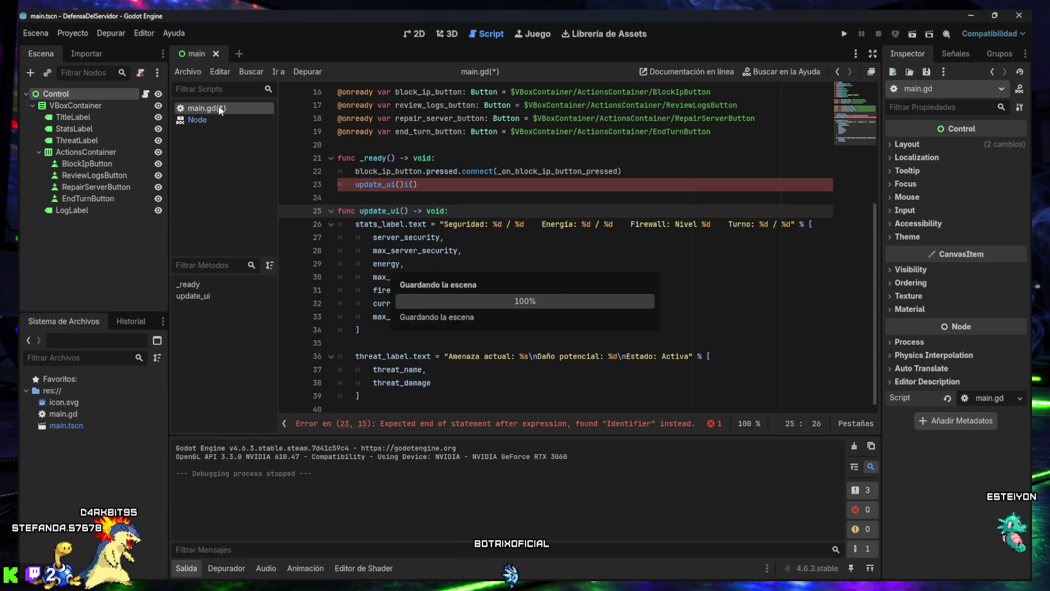
scroll(412, 279, up, 5)
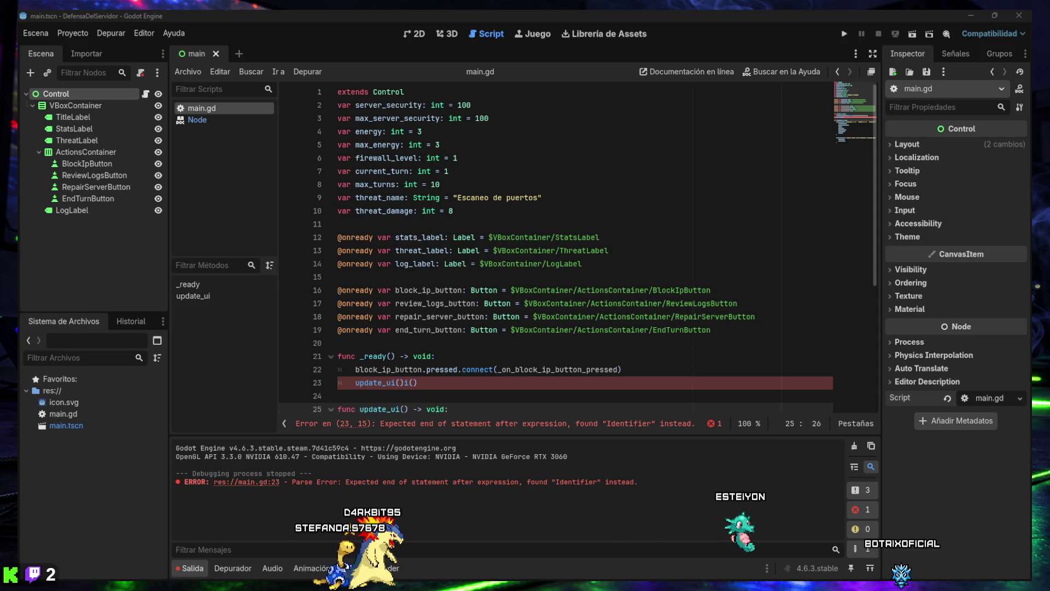
Paste an _on_block_ip_button_pressed handler after update_ui that spends 1 energy and cuts threat_damage by 10.
scroll(785, 233, down, 3)
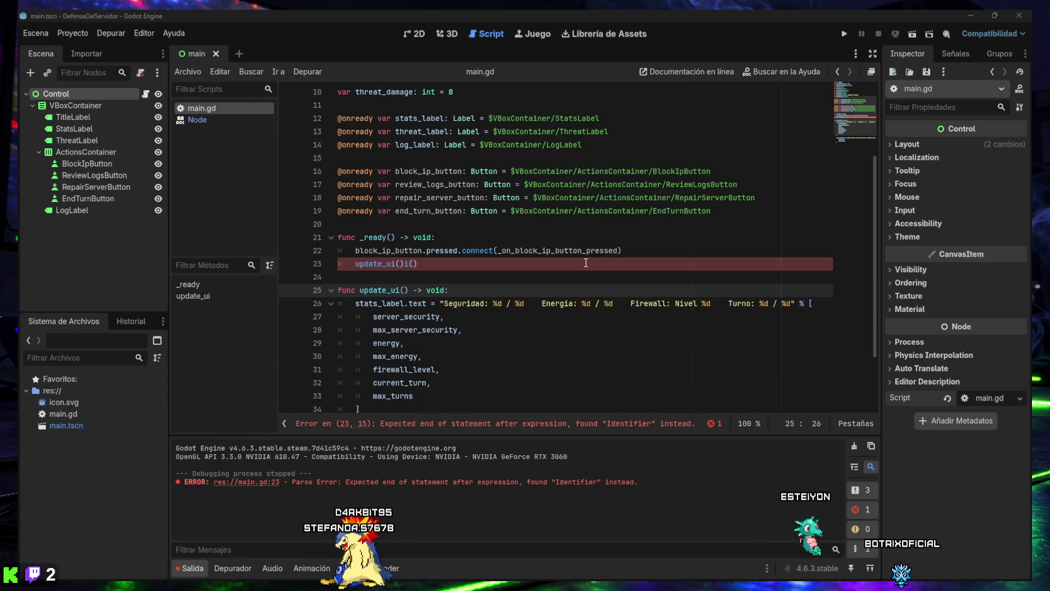
ctrl+scroll(545, 307, down, 6)
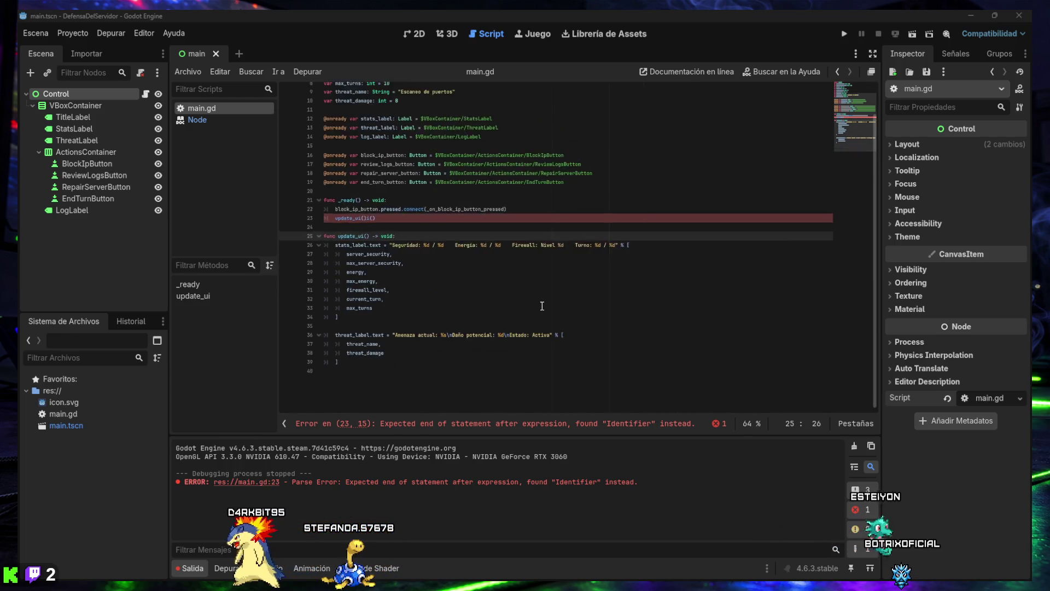
ctrl+scroll(540, 304, up, 3)
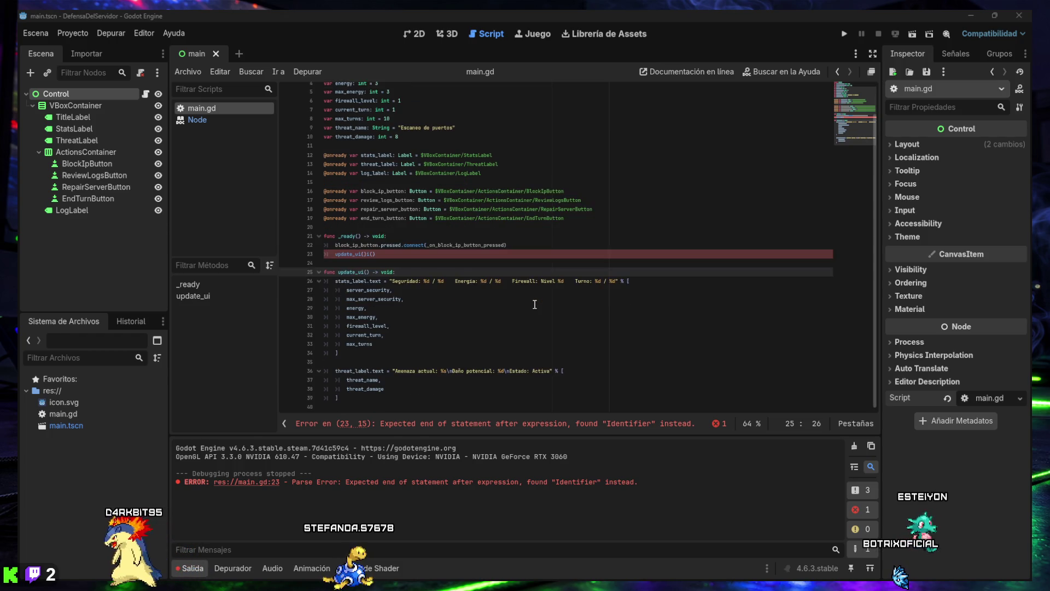
ctrl+scroll(535, 304, down, 2)
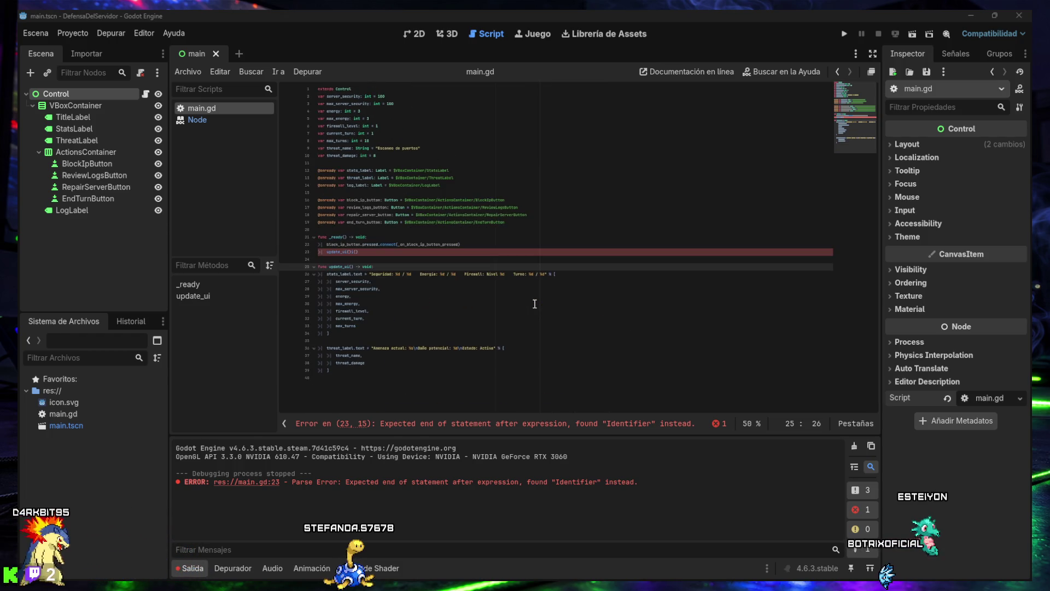
click(387, 260)
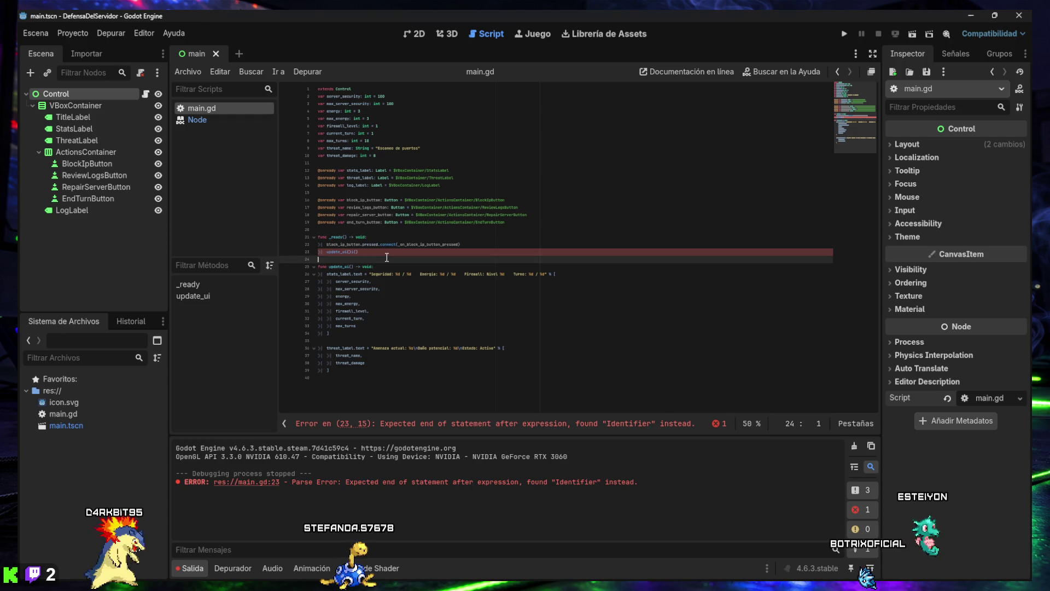
click(379, 326)
click(378, 339)
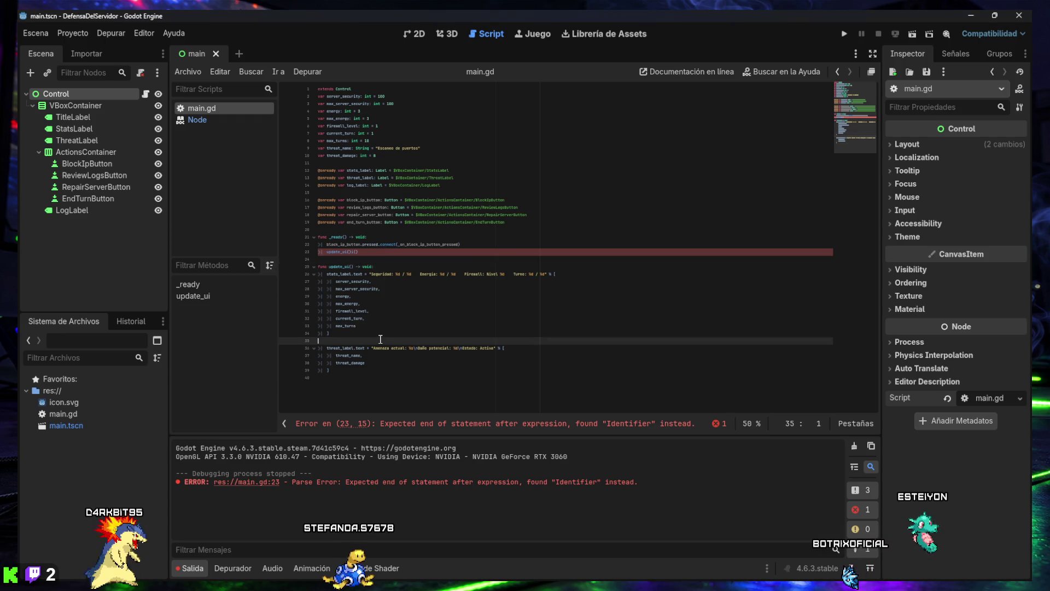
key(ctrl+v)
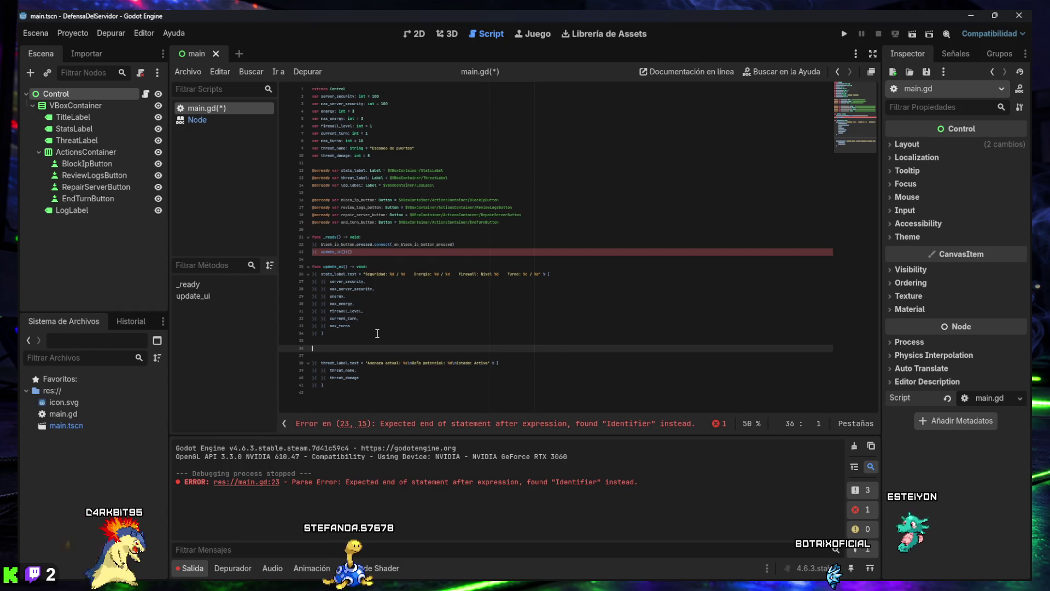
scroll(376, 339, down, 2)
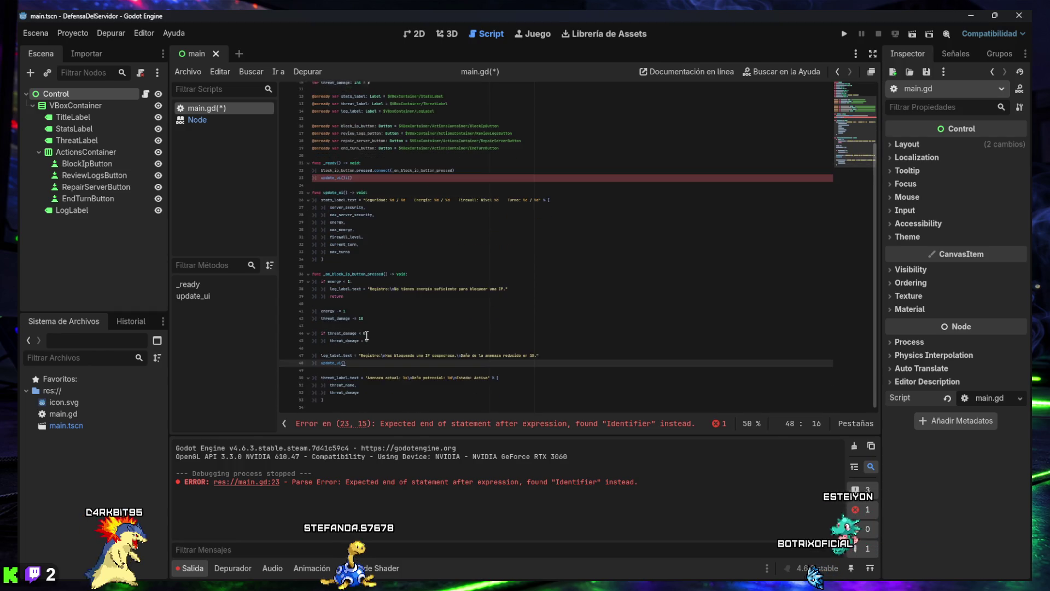
mouse_move(350, 400)
mouse_down()
mouse_move(326, 304)
mouse_move(304, 91)
mouse_up()
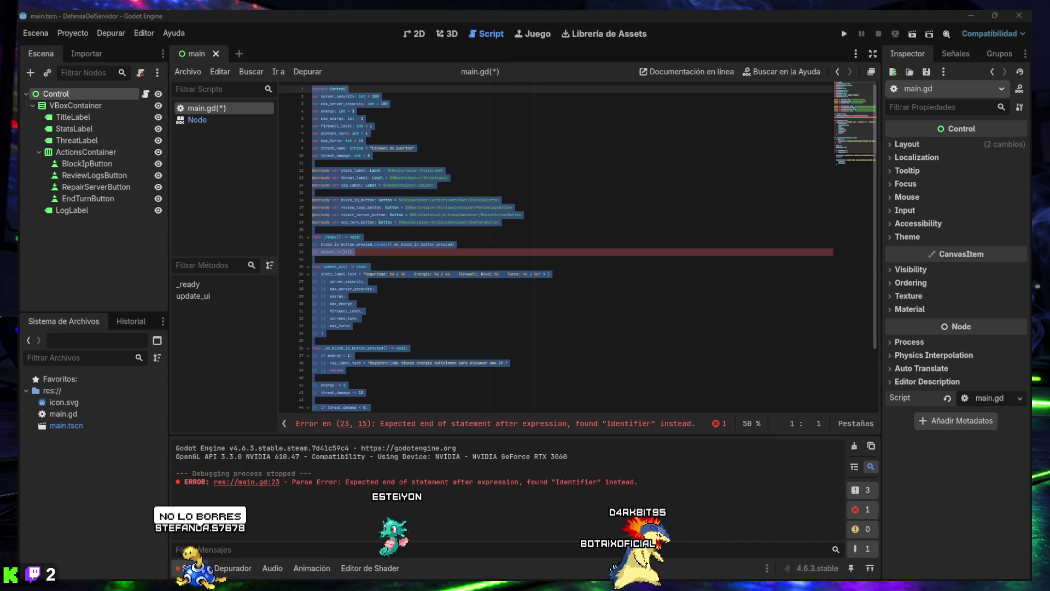
click(369, 269)
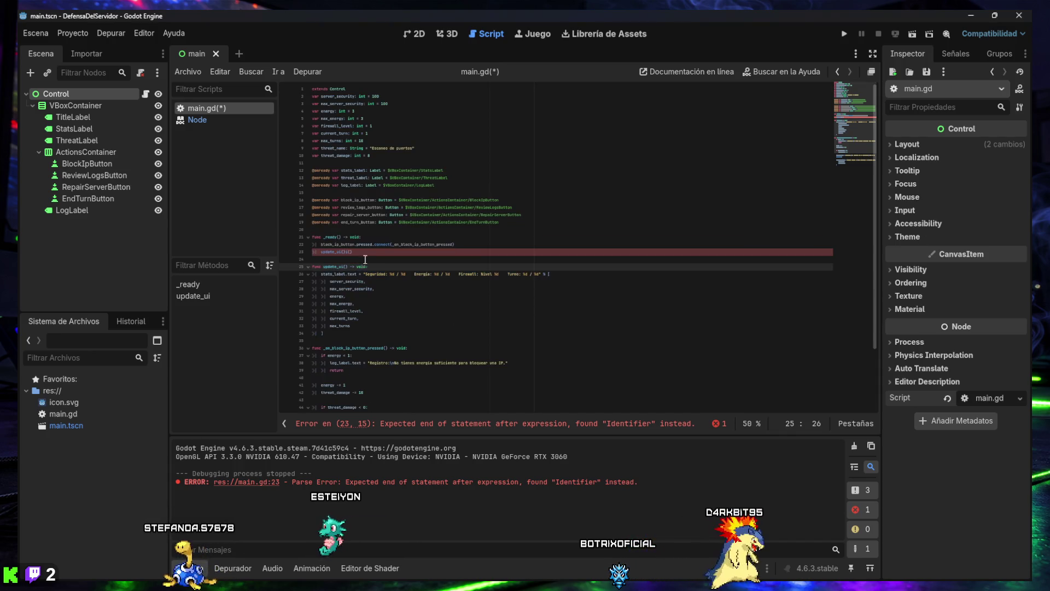
key(super+shift+s)
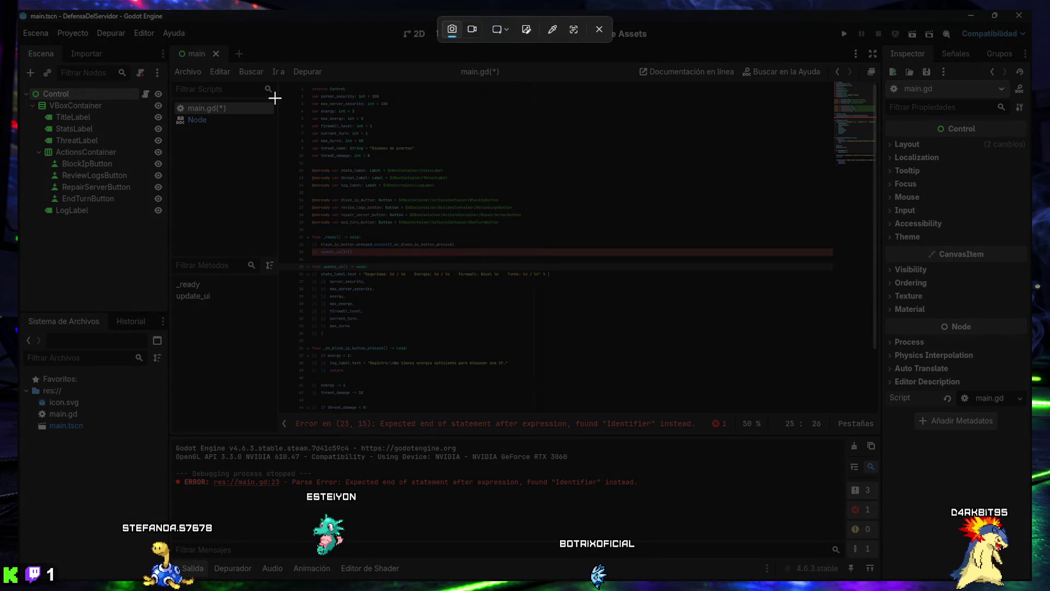
mouse_move(18, 10)
mouse_down()
mouse_move(701, 473)
mouse_move(1024, 580)
mouse_up()
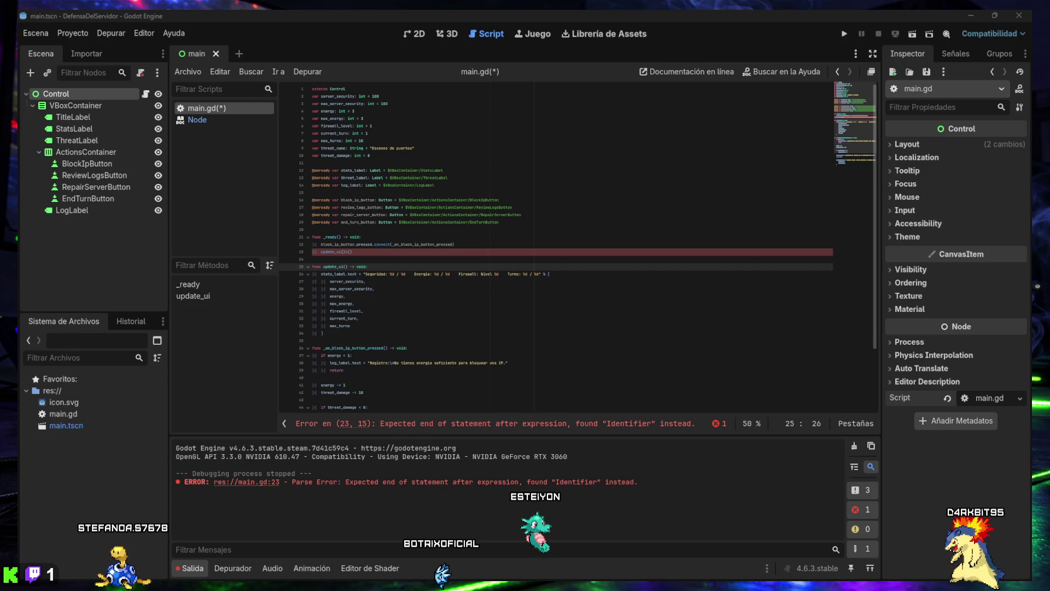
click(376, 252)
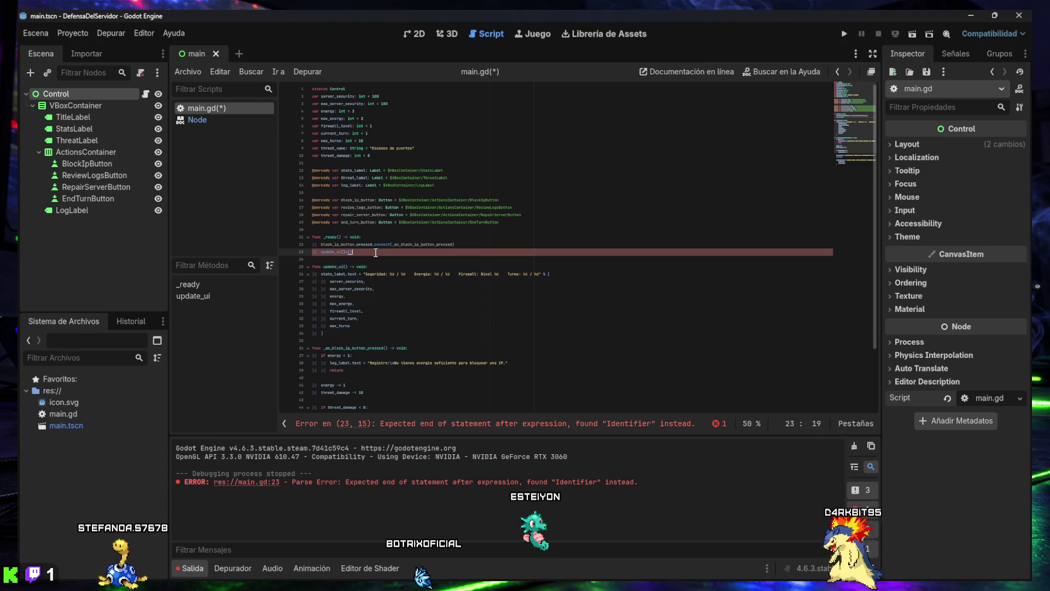
drag(376, 252, 321, 253)
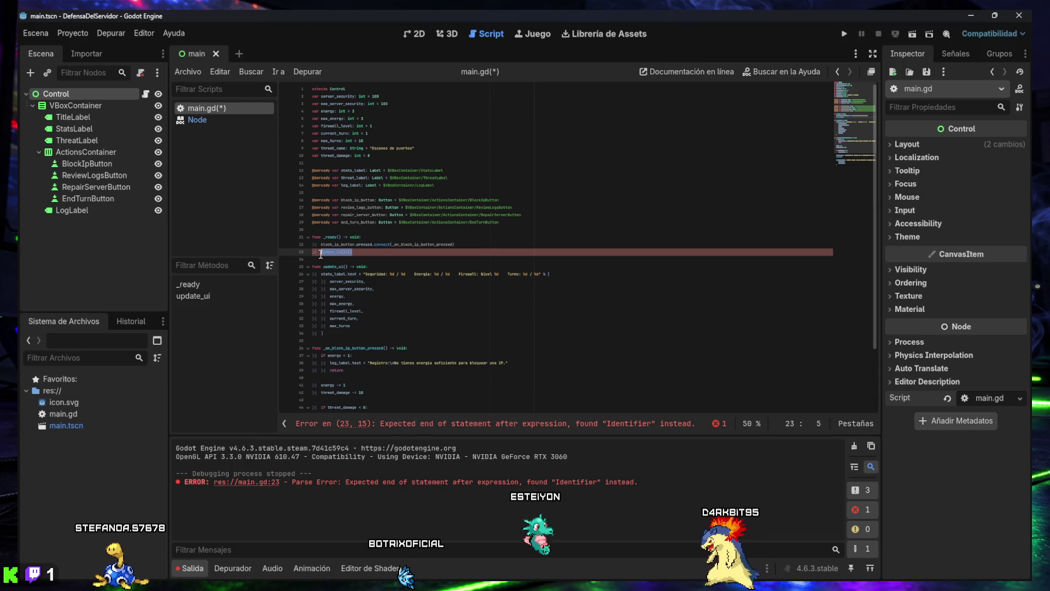
Delete the stray i() after update_ui() on line 23 to clear the parse error.
ctrl+scroll(371, 267, up, 6)
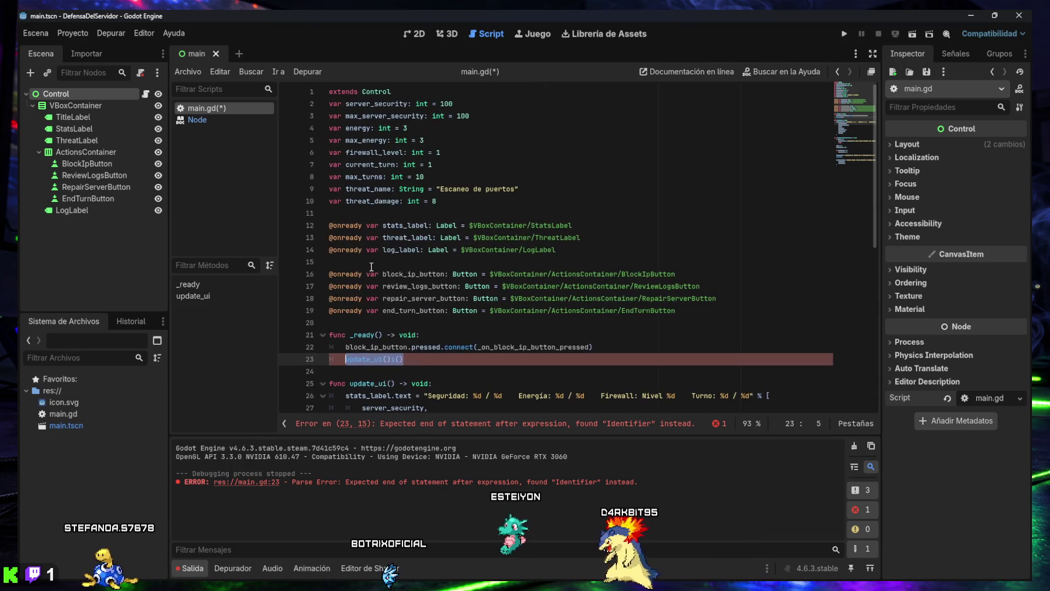
ctrl+scroll(371, 267, up, 2)
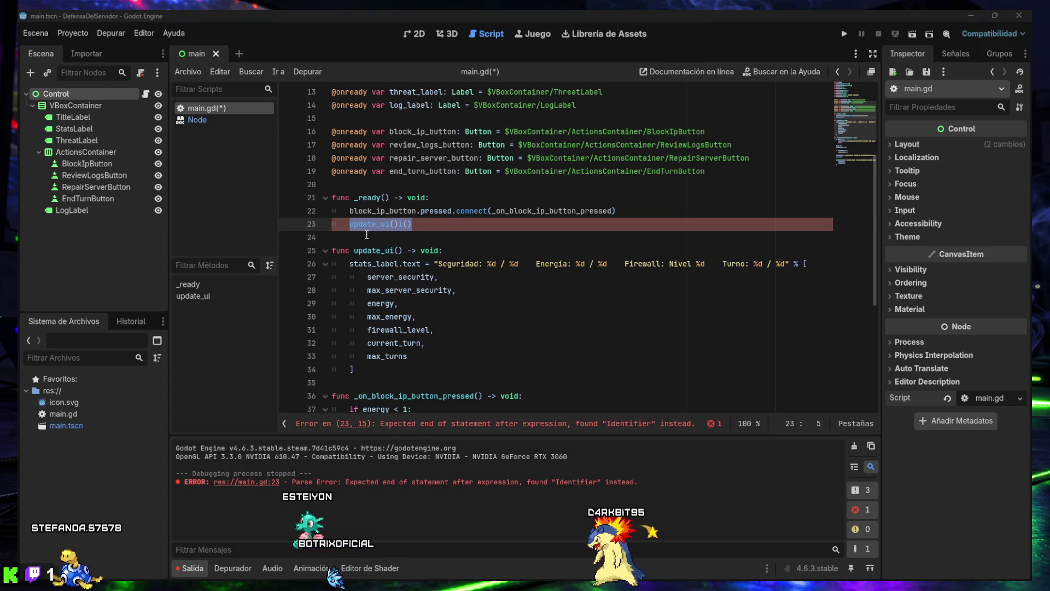
drag(350, 225, 364, 225)
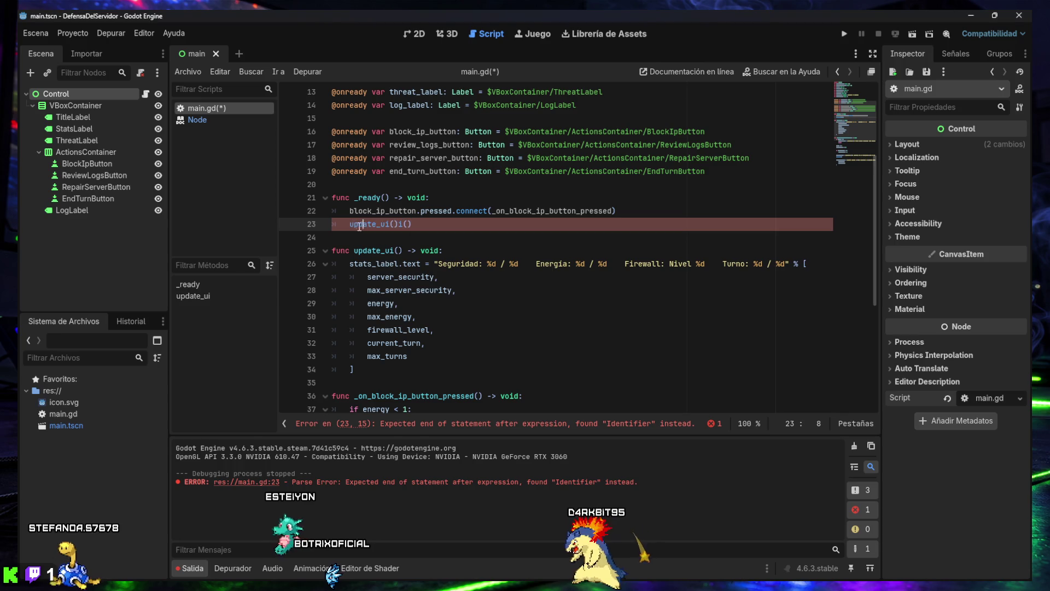
click(416, 225)
key(BackSpace)
key(BackSpace)
key(BackSpace)
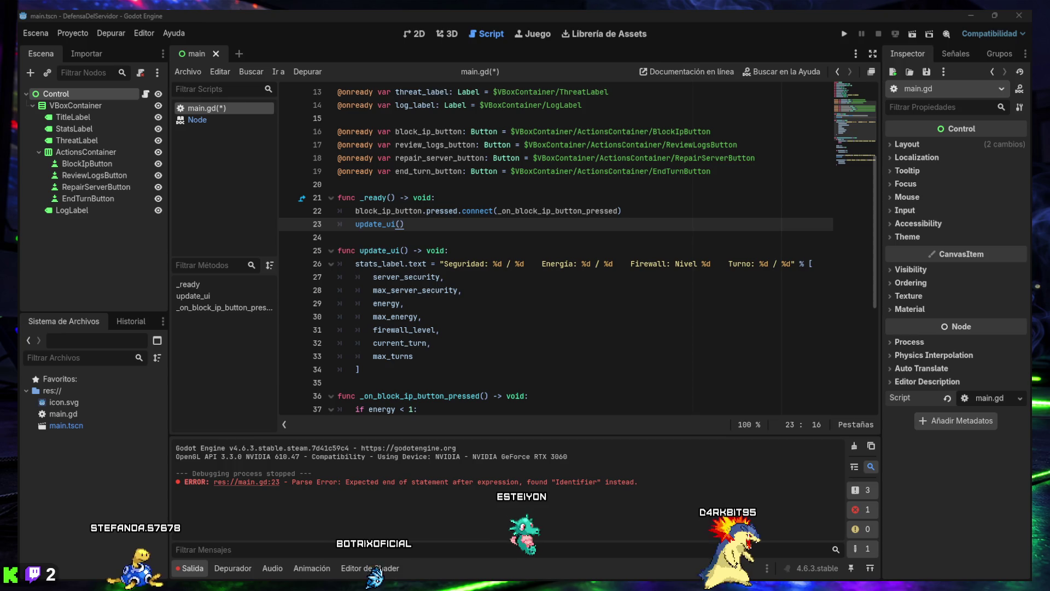
scroll(526, 282, down, 4)
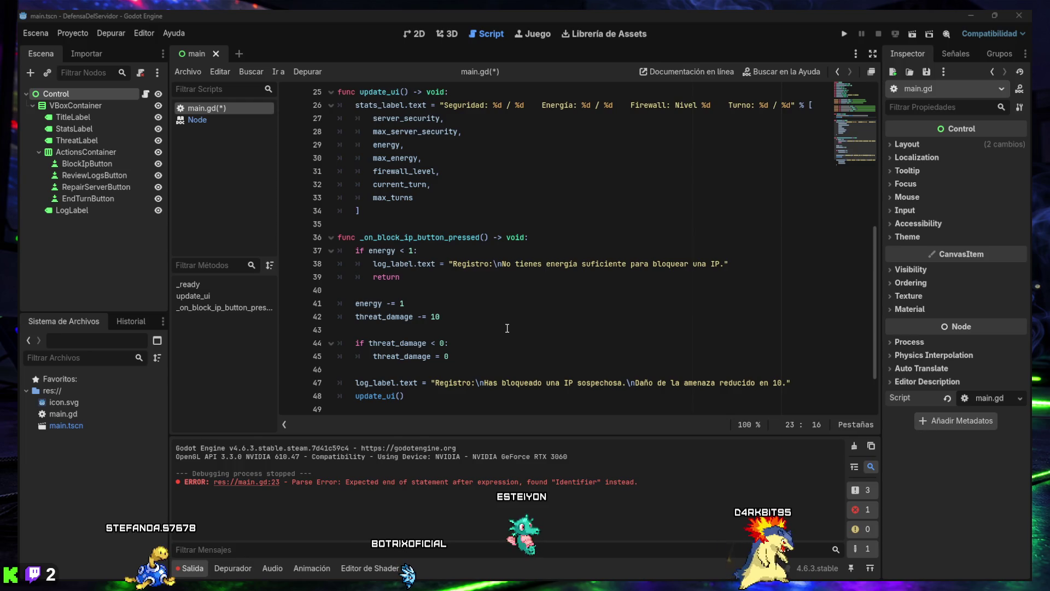
Replace the whole script with corrected code that sets threat_label in update_ui, then save.
scroll(476, 305, up, 1)
scroll(493, 312, down, 2)
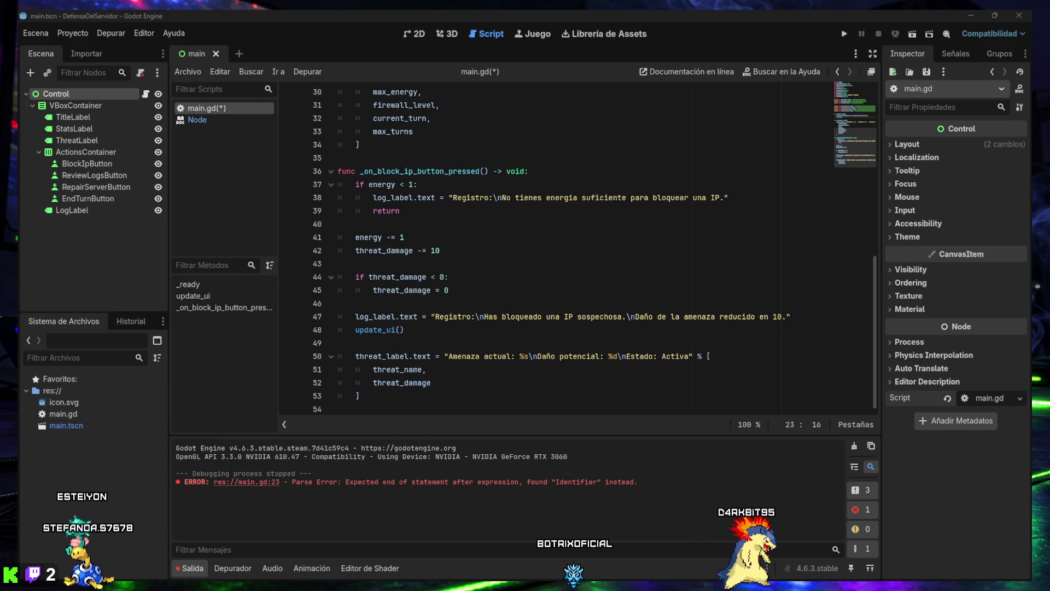
click(452, 247)
scroll(453, 244, up, 6)
scroll(452, 245, up, 4)
key(ctrl+a)
key(ctrl+v)
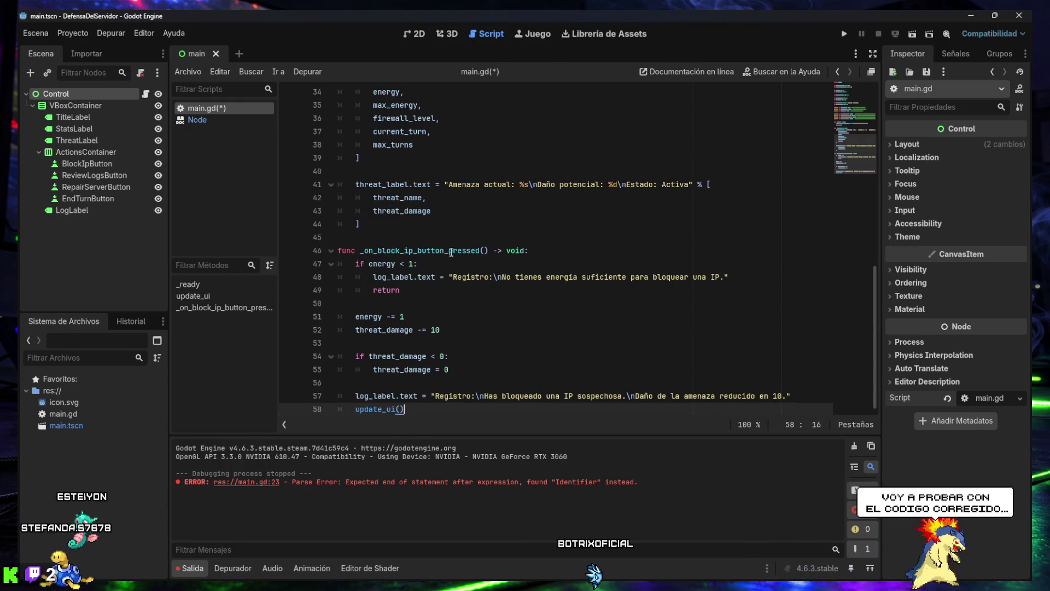
key(ctrl+s)
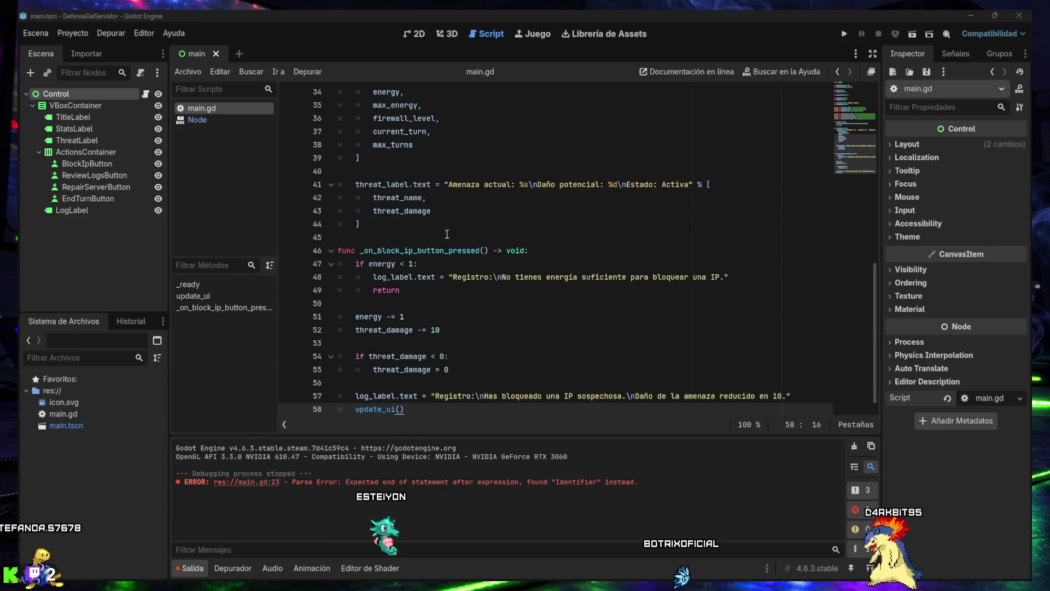
Run the game and use Bloquear IP, dropping energy to 2/3 and threat damage to 0.
scroll(445, 236, up, 7)
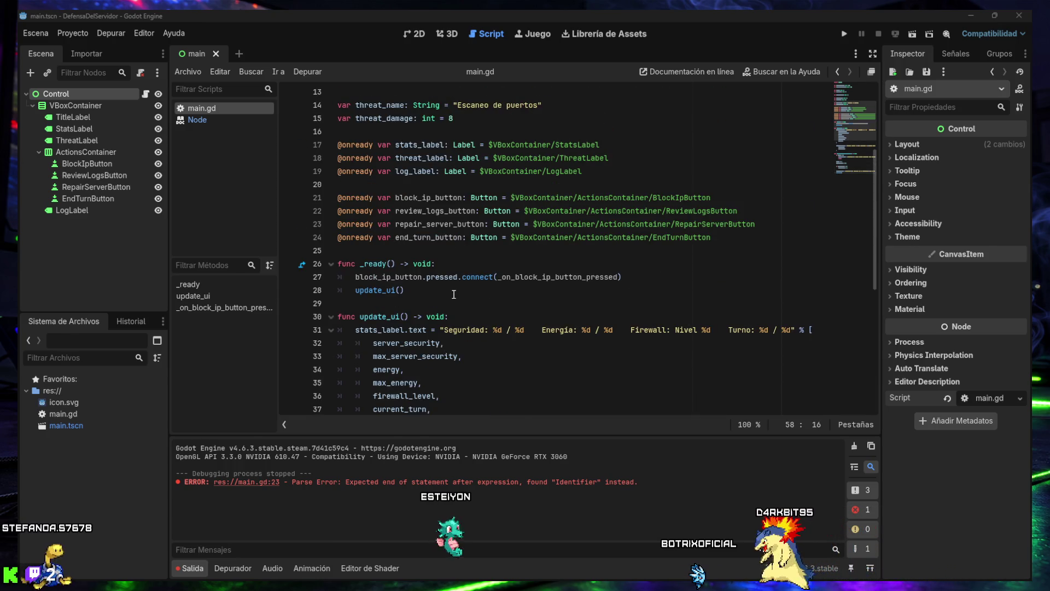
scroll(528, 328, up, 4)
scroll(541, 350, down, 8)
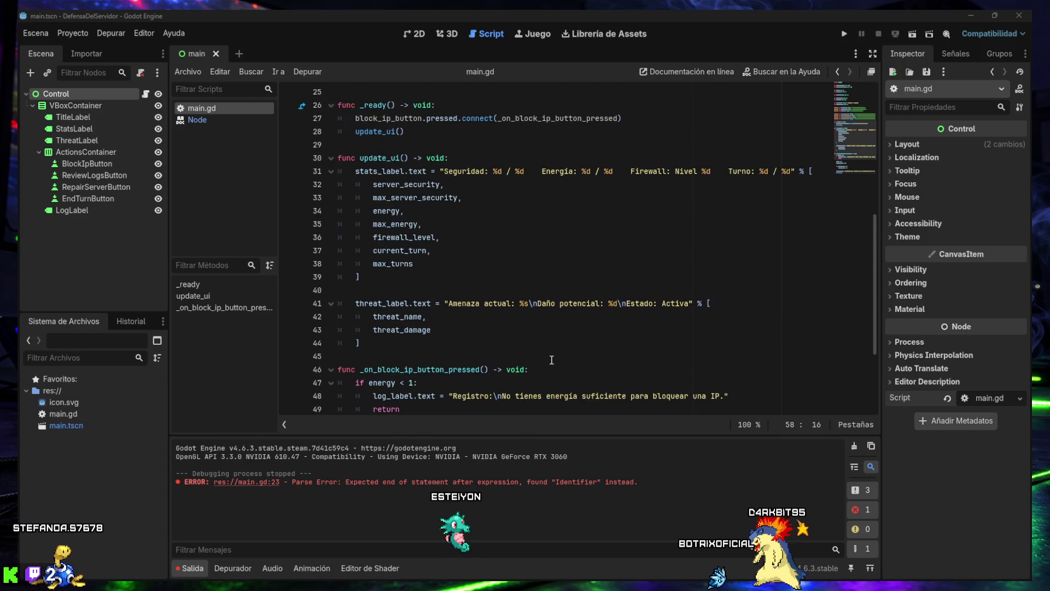
scroll(552, 359, down, 4)
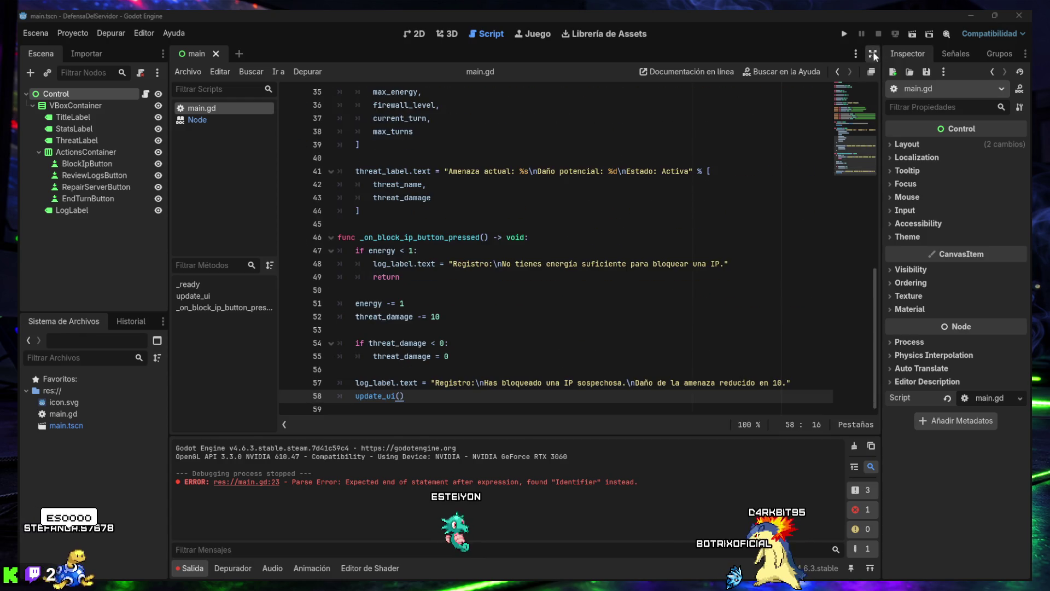
click(844, 33)
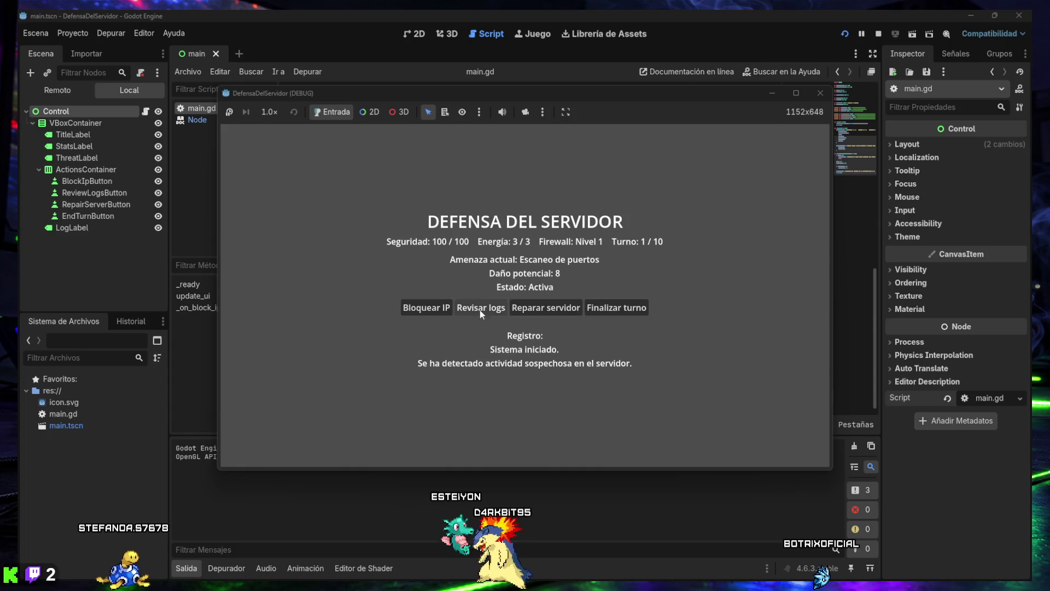
click(428, 311)
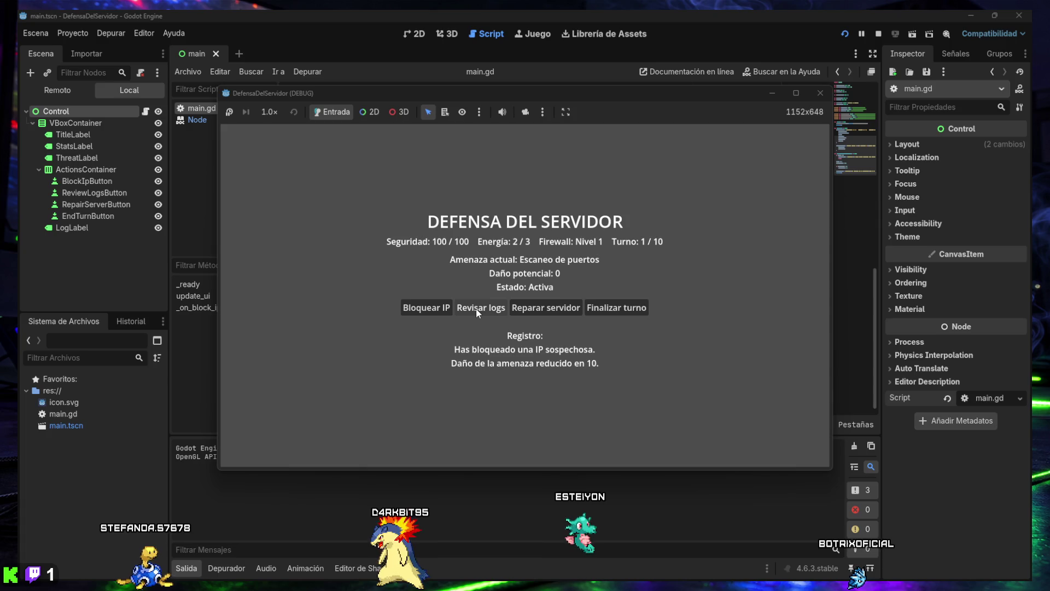
Use Bloquear IP twice more until energy reaches 0/3, then close the debug game window.
click(432, 310)
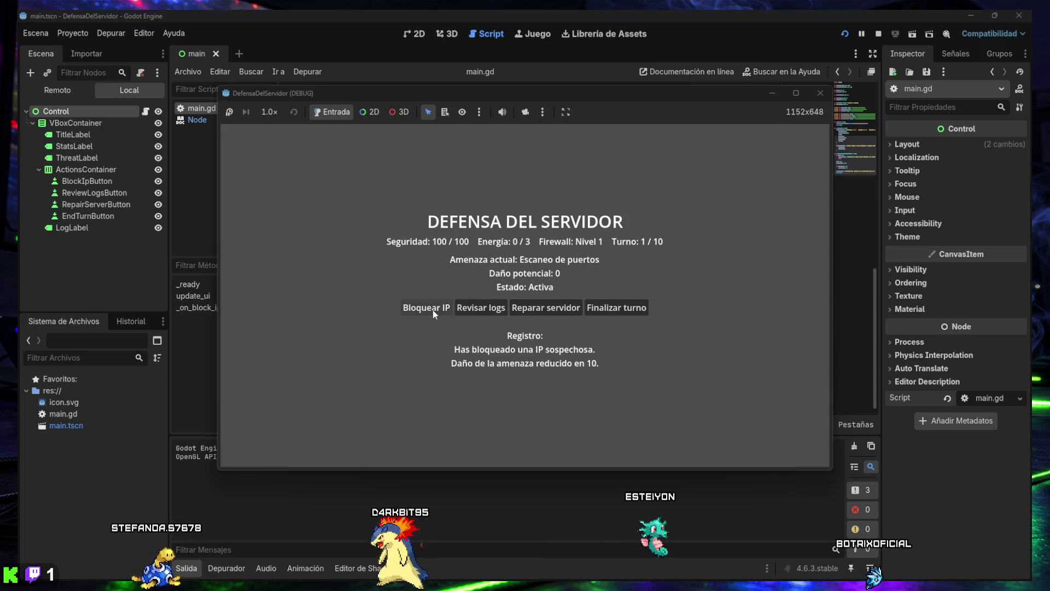
click(432, 310)
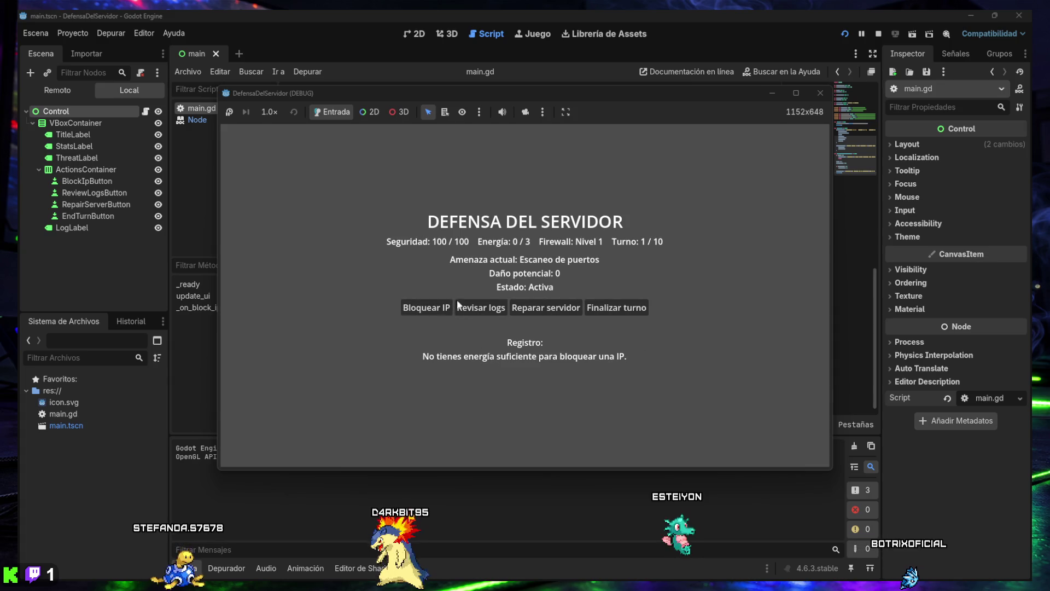
click(820, 93)
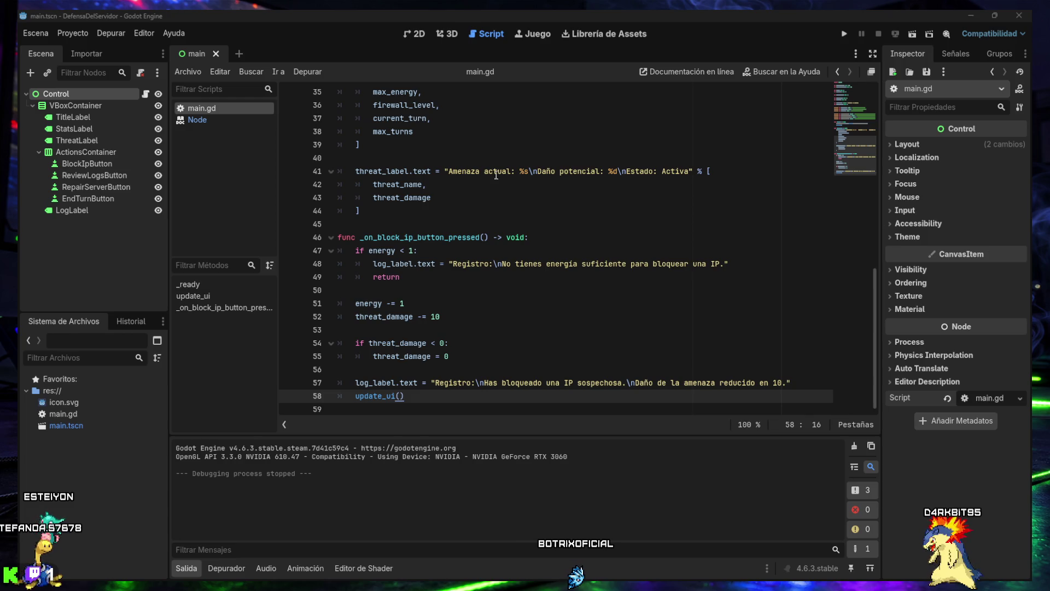
Replace _ready in main.gd with a version that also connects review_logs_button.pressed to _on_review_logs_button_pressed.
click(422, 290)
scroll(422, 291, up, 6)
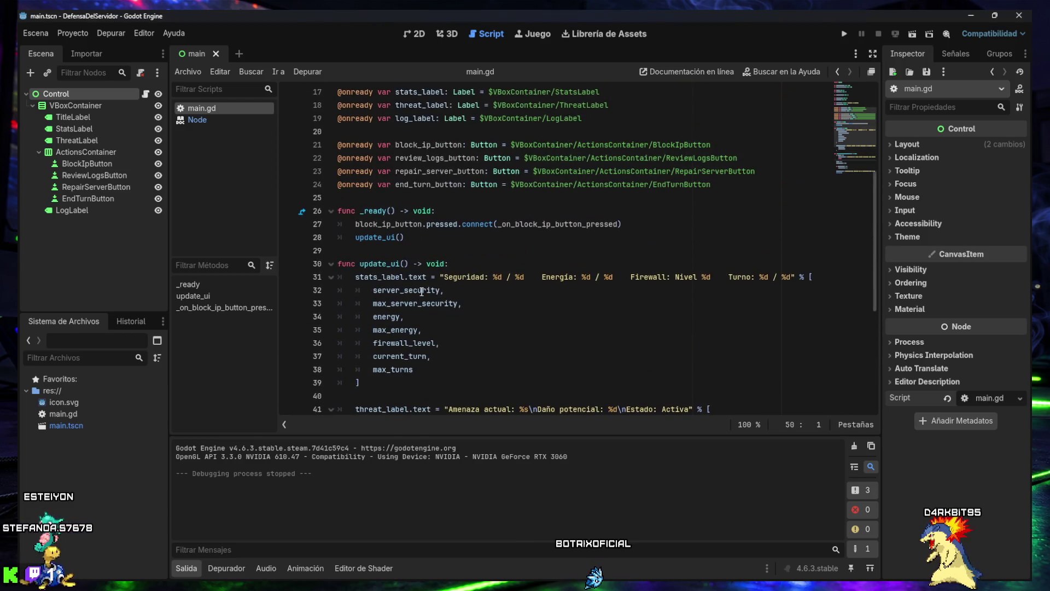
scroll(422, 292, up, 1)
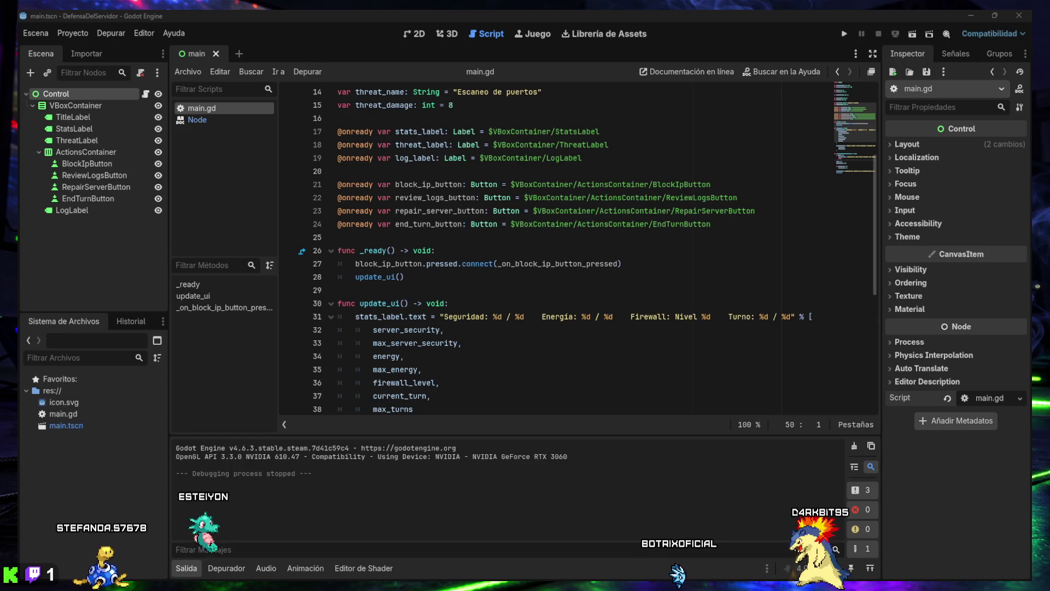
drag(452, 275, 332, 255)
text(func _ready() -> void: 	block_ip_button.pressed.connect(_on_block_ip_button_pressed) 	review_logs_button.pressed.connect(_on_review_logs_button_pressed) 	update_ui())
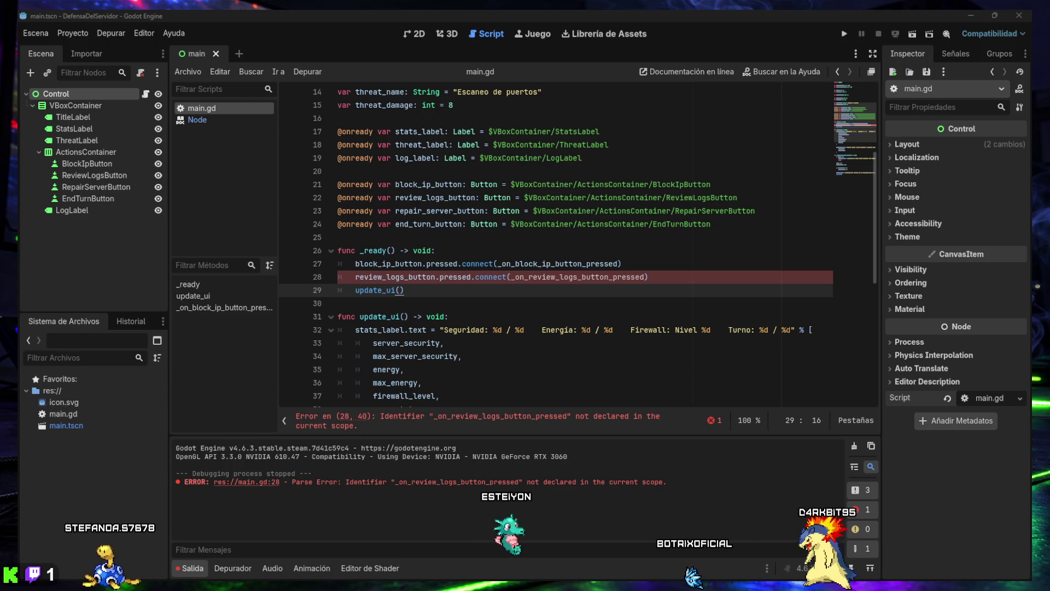
key(Up)
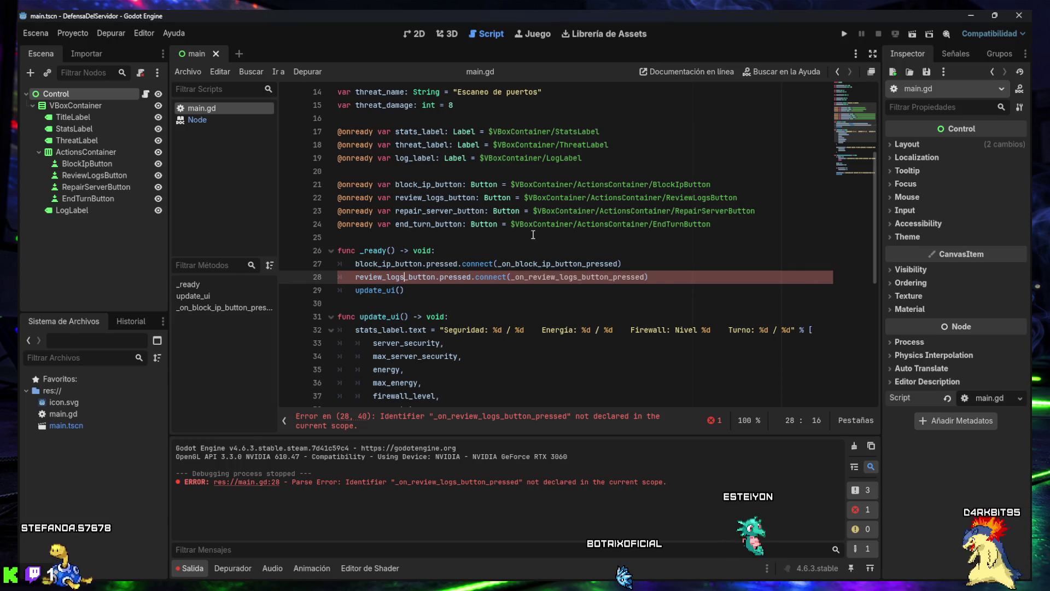
scroll(415, 290, down, 5)
scroll(411, 312, down, 3)
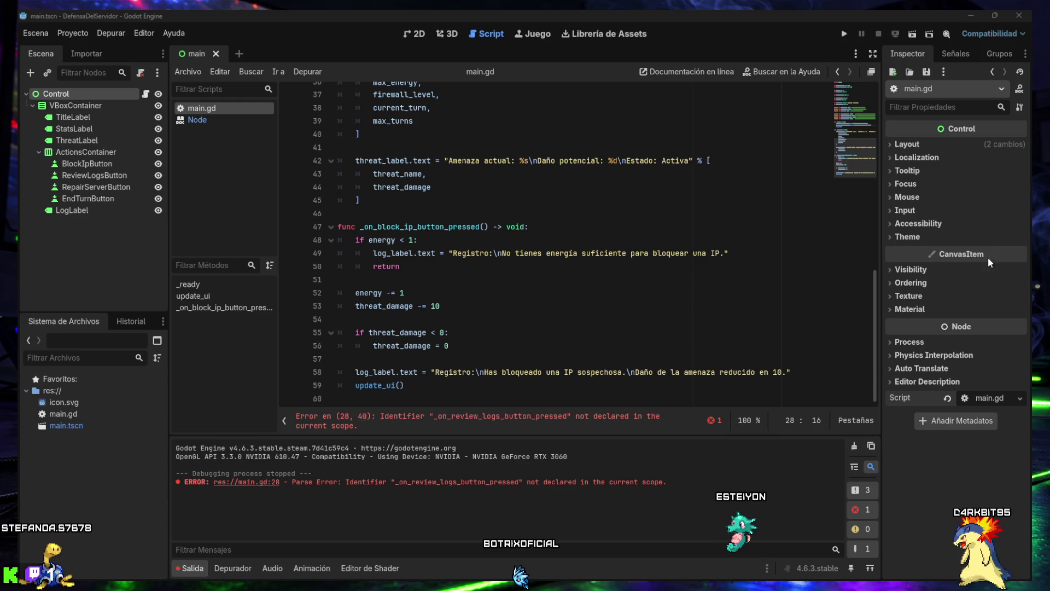
Add an _on_review_logs_button_pressed handler costing 1 energy and cutting threat_damage by 5, then clear the Output log.
click(433, 395)
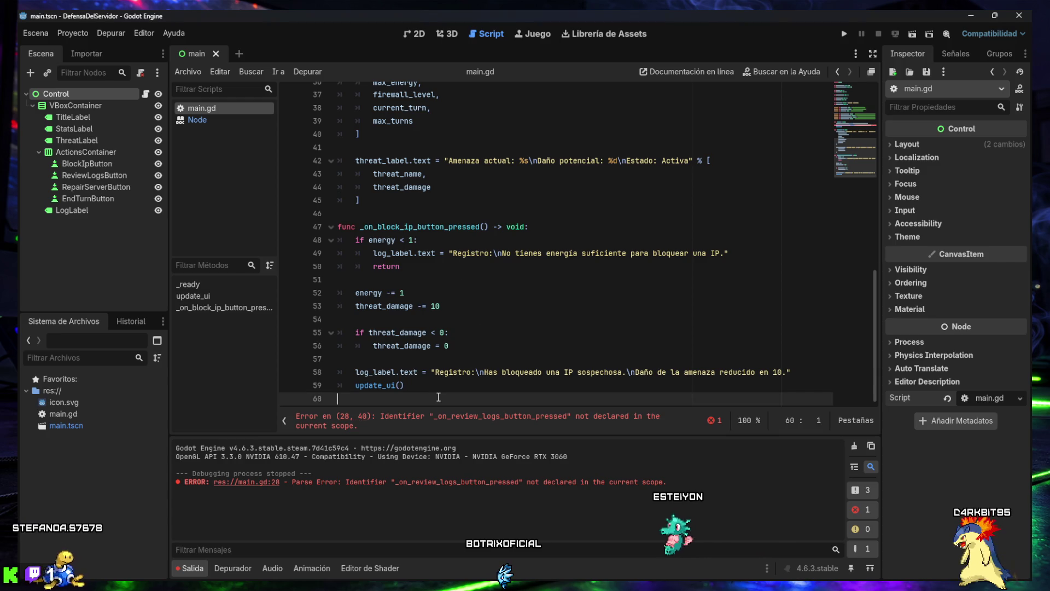
text(func _on_review_logs_button_pressed() -> void: 	if energy < 1: 		log_label.text = "Registro:\nNo tienes energía suficiente para revisar los logs." 		return  	energy -= 1 	threat_damage -= 5  	if threat_damage < 0: 		threat_damage = 0  	log_label.text = "Registro:\nHas revisado los logs del servidor.\nDaño de la amenaza reducido en 5." 	update_ui())
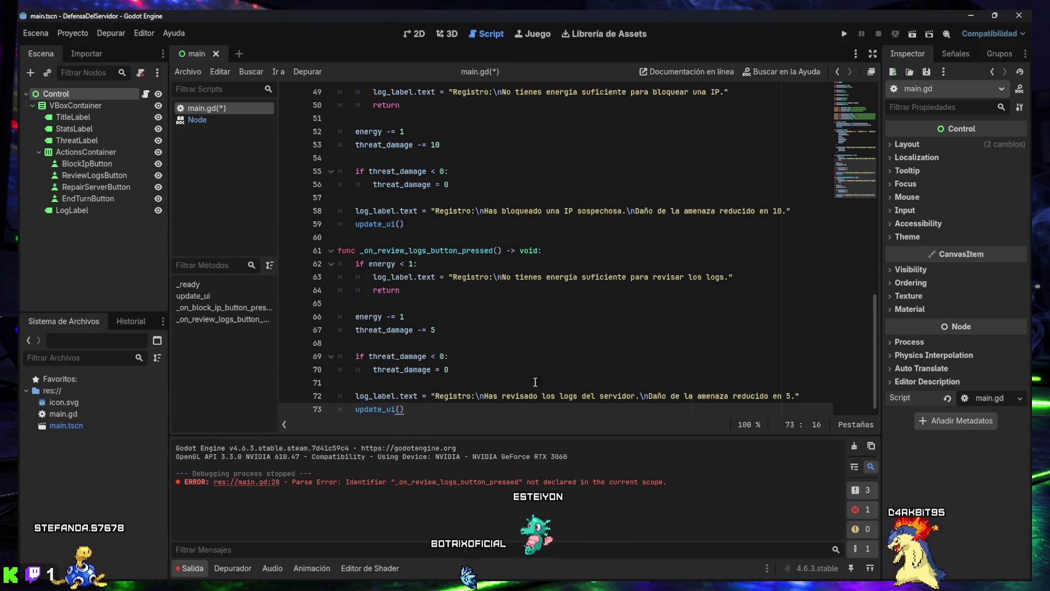
click(862, 512)
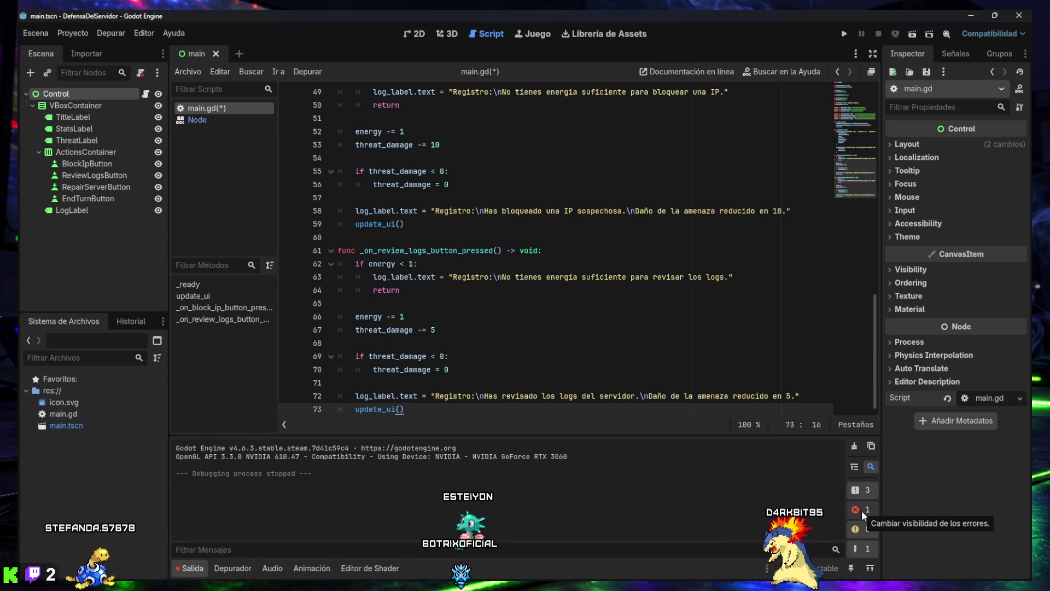
click(861, 510)
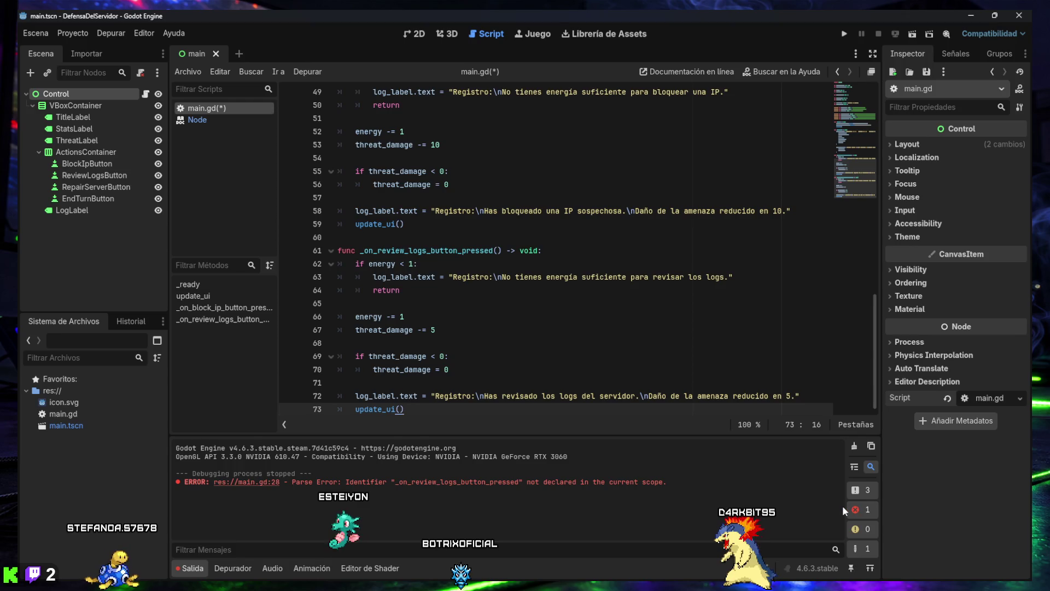
click(856, 447)
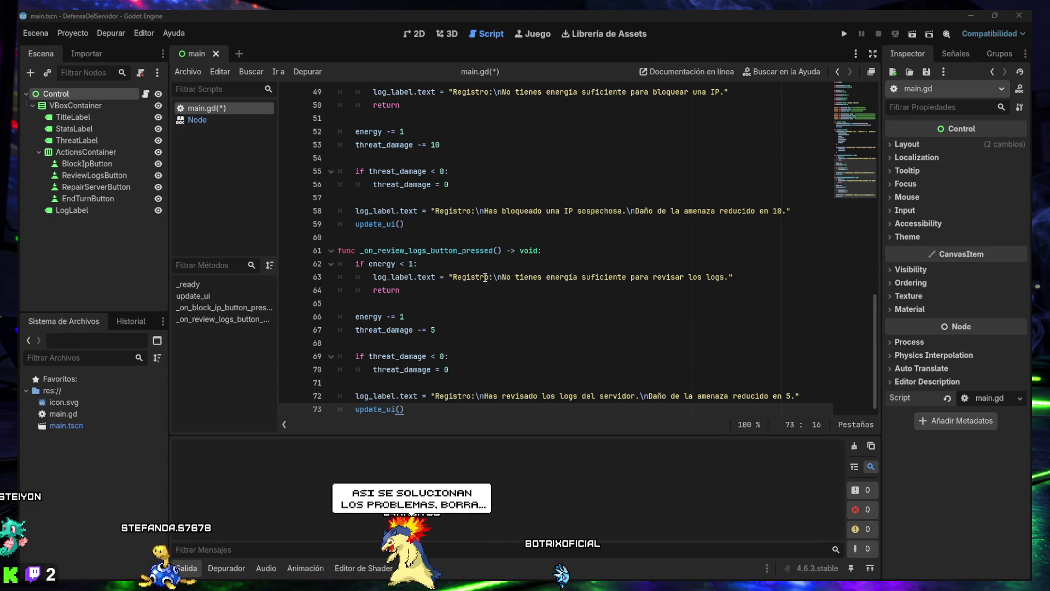
scroll(485, 278, up, 5)
scroll(437, 381, up, 6)
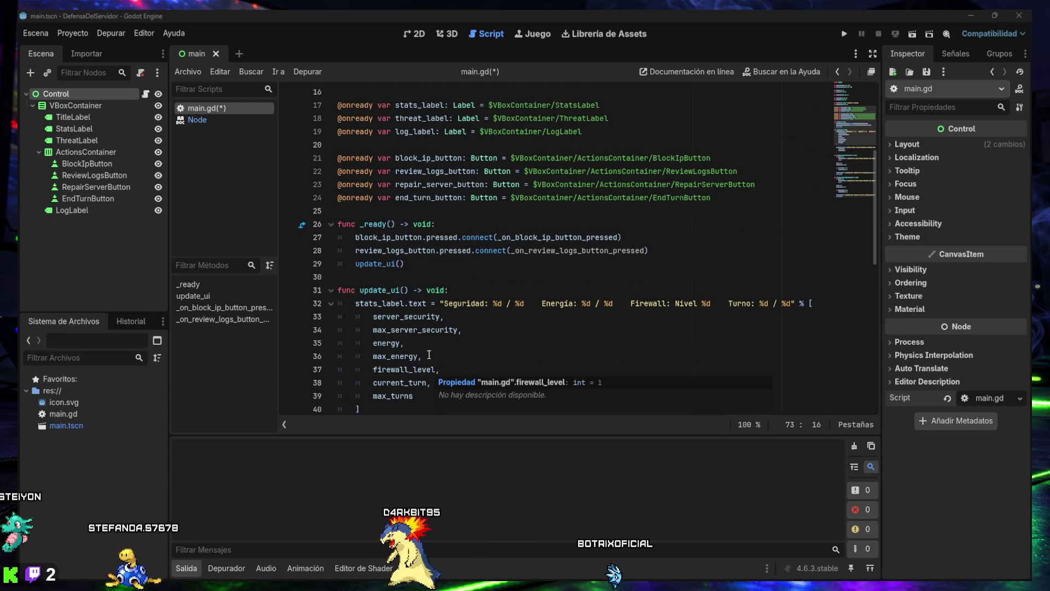
scroll(413, 329, up, 5)
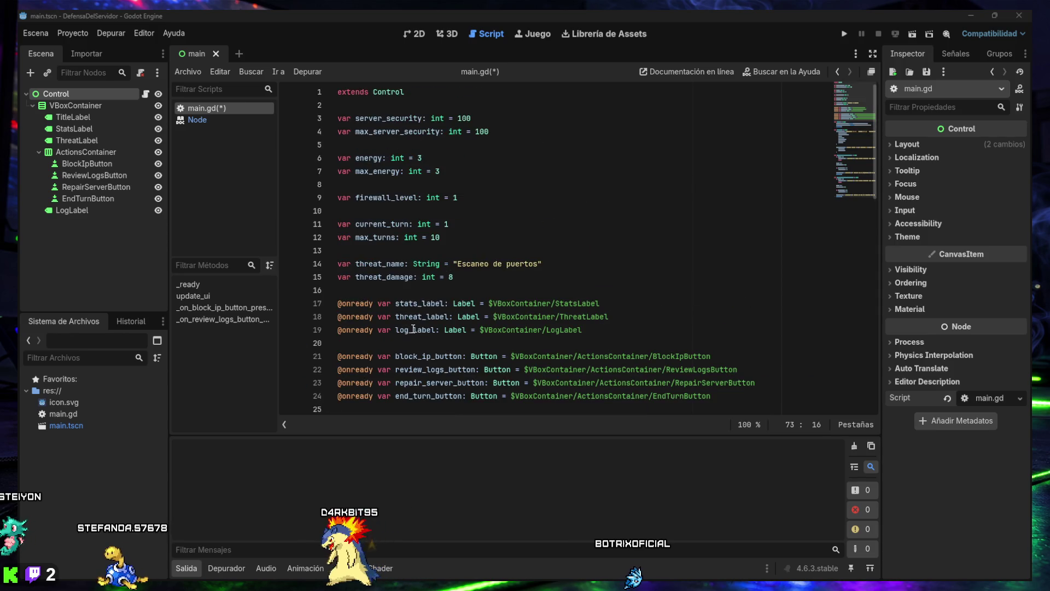
scroll(414, 330, down, 7)
scroll(413, 326, down, 6)
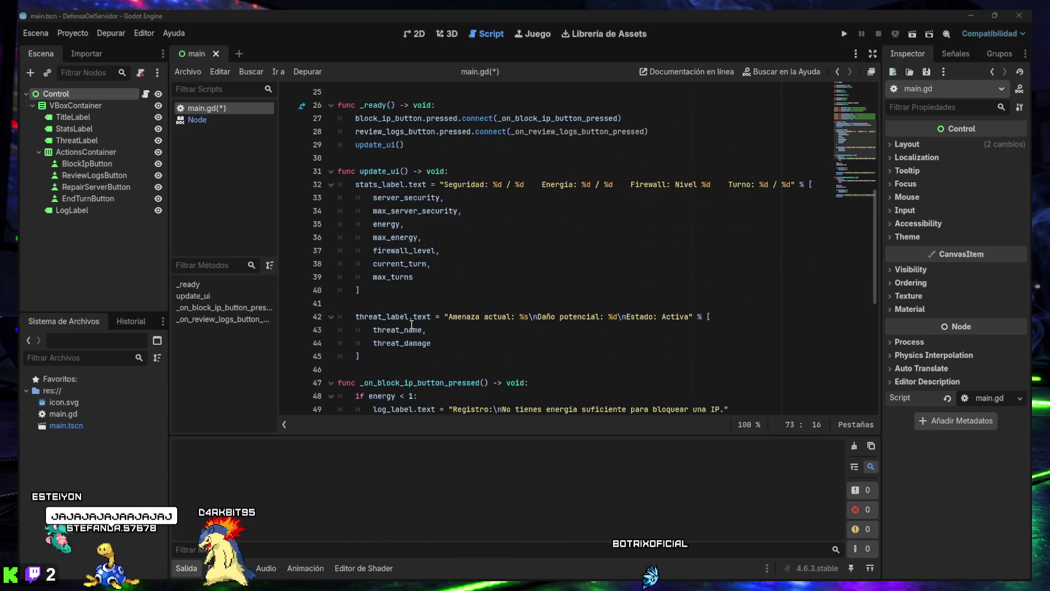
ctrl+scroll(412, 324, down, 3)
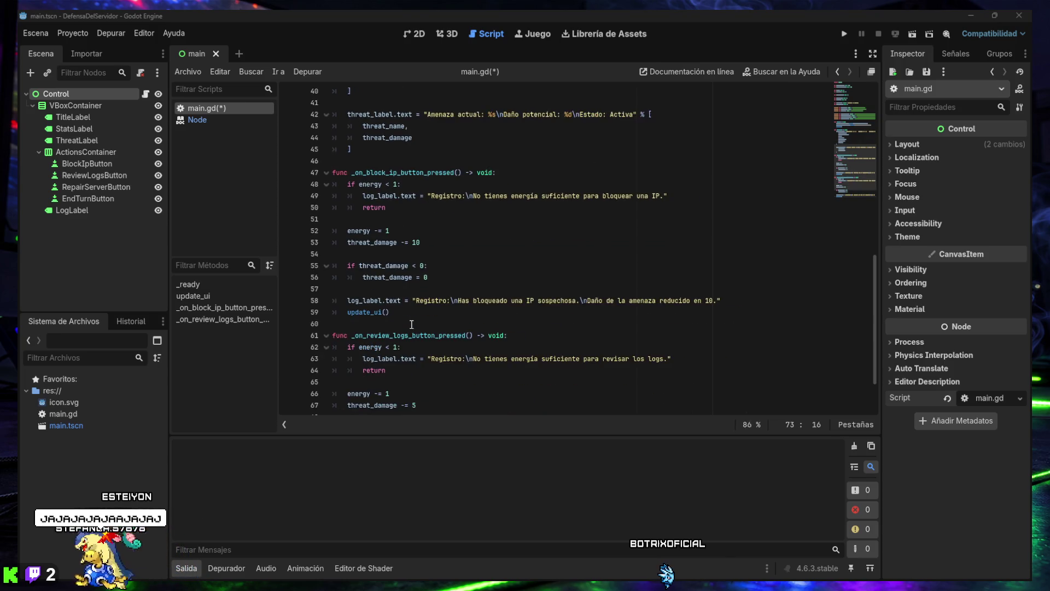
click(199, 295)
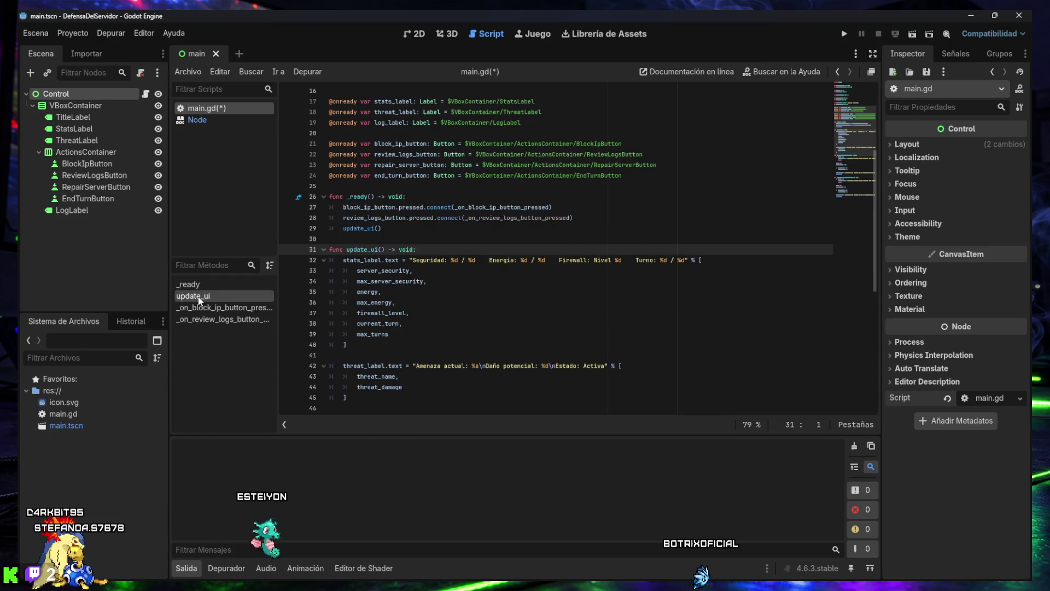
click(199, 308)
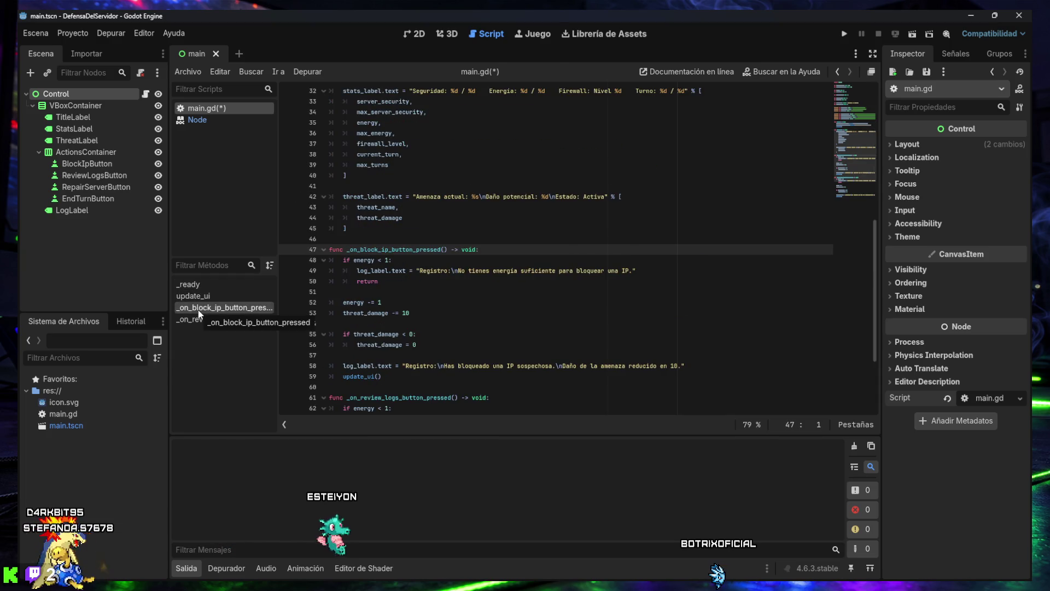